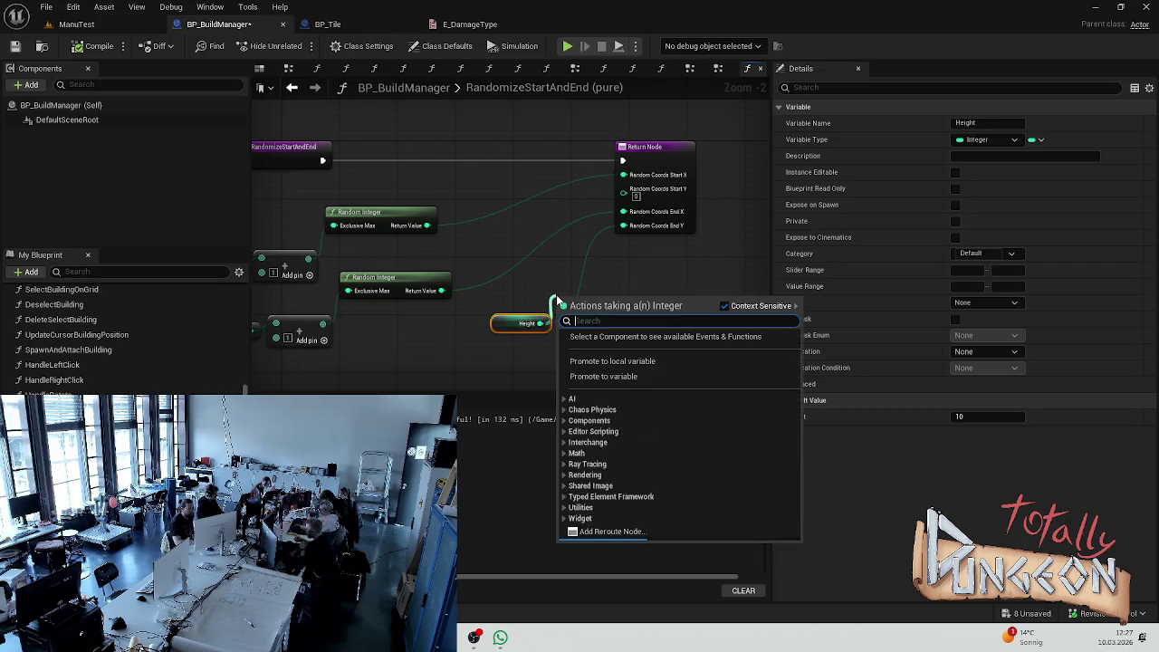
- Subtract 1 from Height and wire the result into Random Coords End Y on the Return Node
click(593, 437)
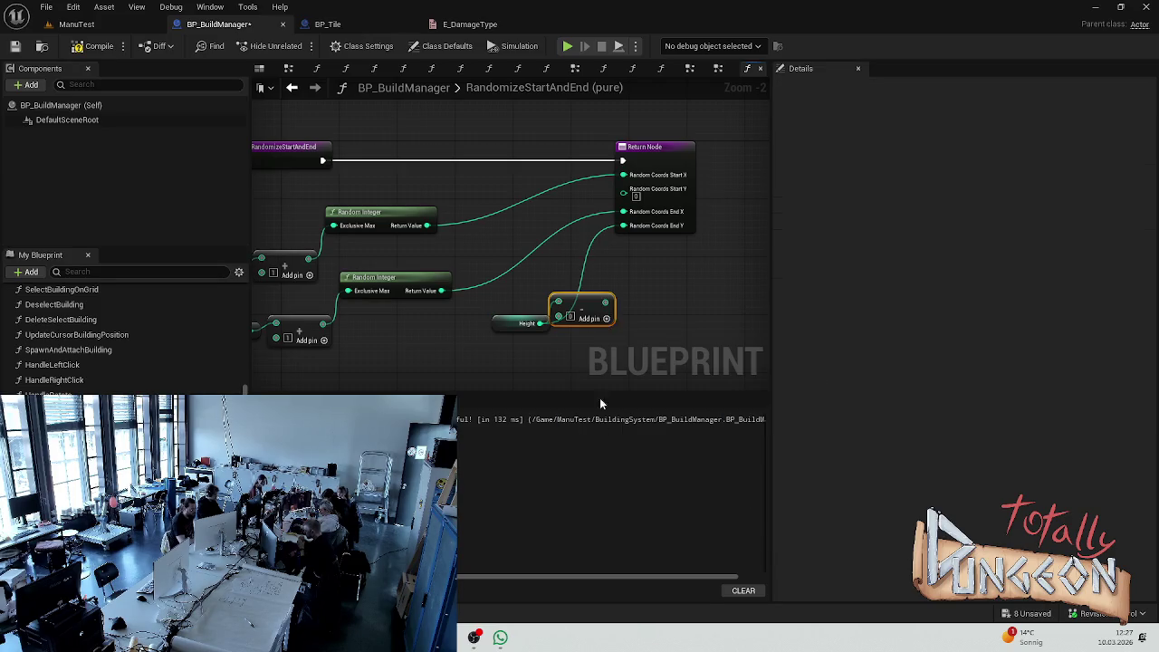
drag(605, 303, 625, 226)
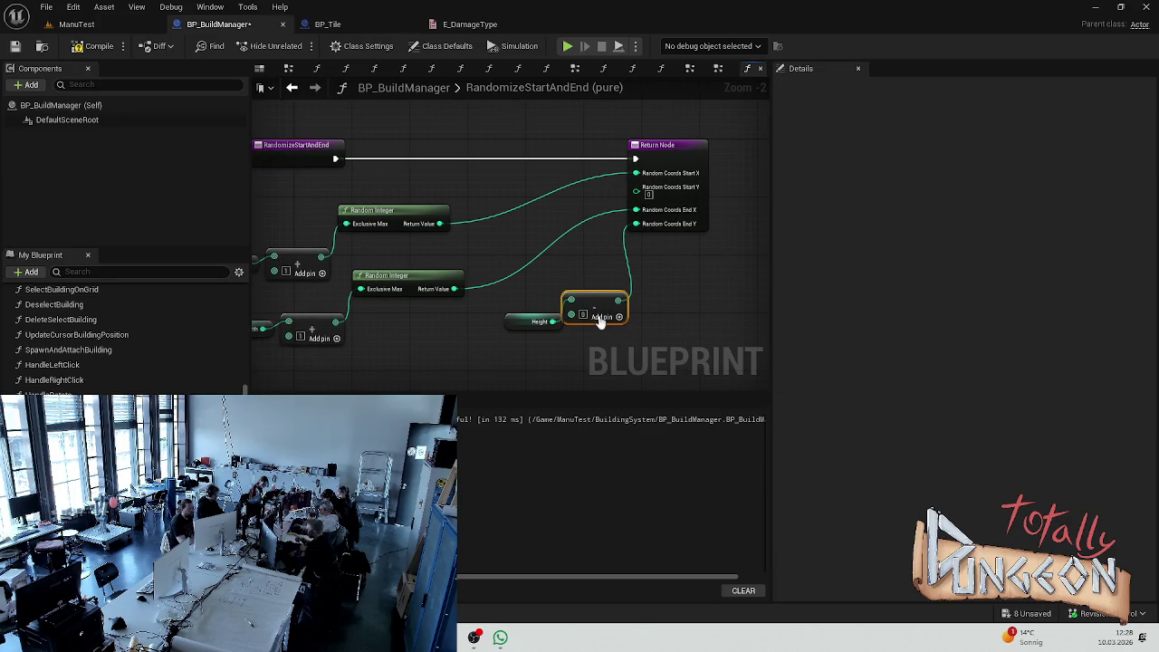
drag(529, 324, 500, 321)
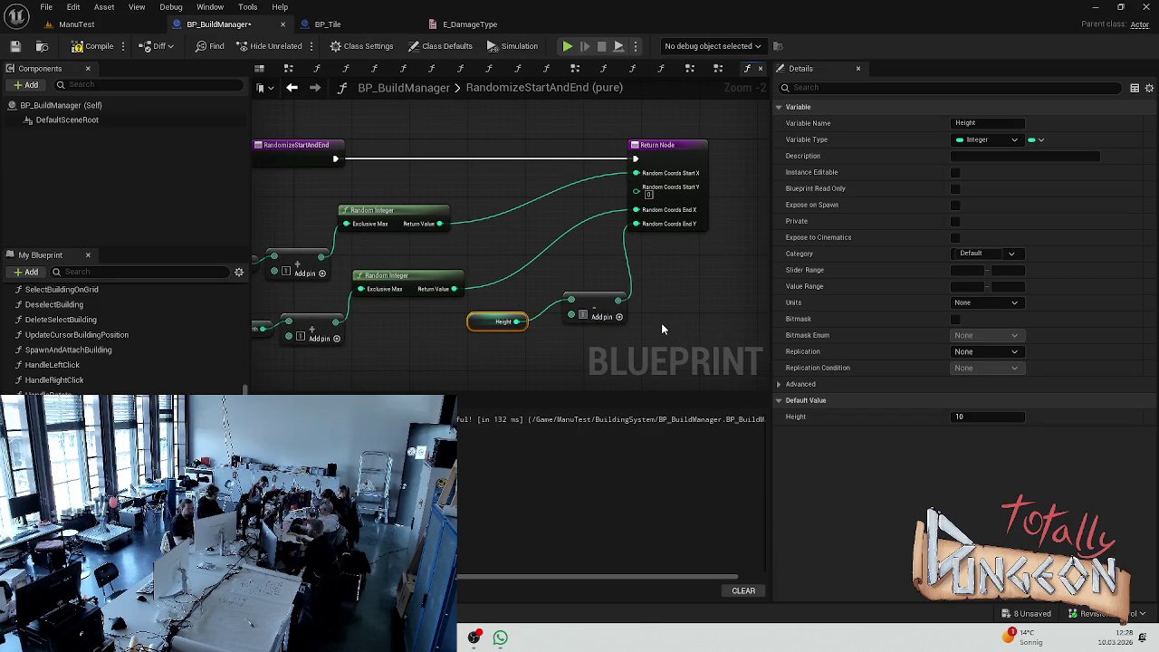
click(552, 298)
- Look through the ManuTest, E_DamageType and BP_Tile tabs, then compile BP_BuildManager
click(76, 24)
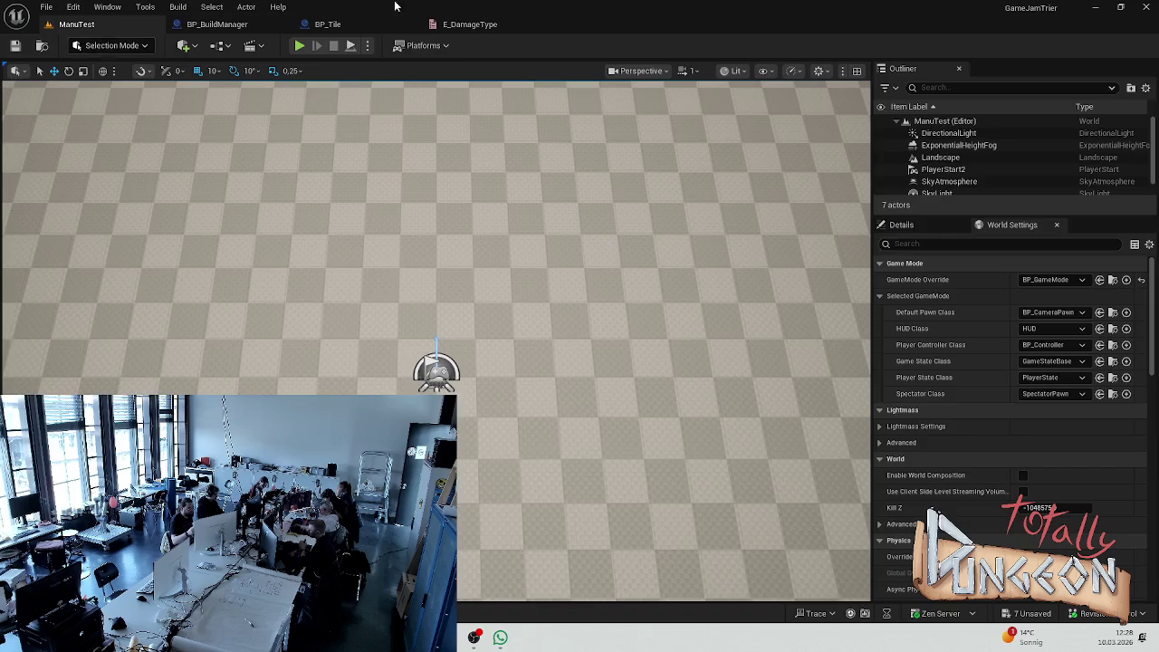
click(321, 24)
click(317, 24)
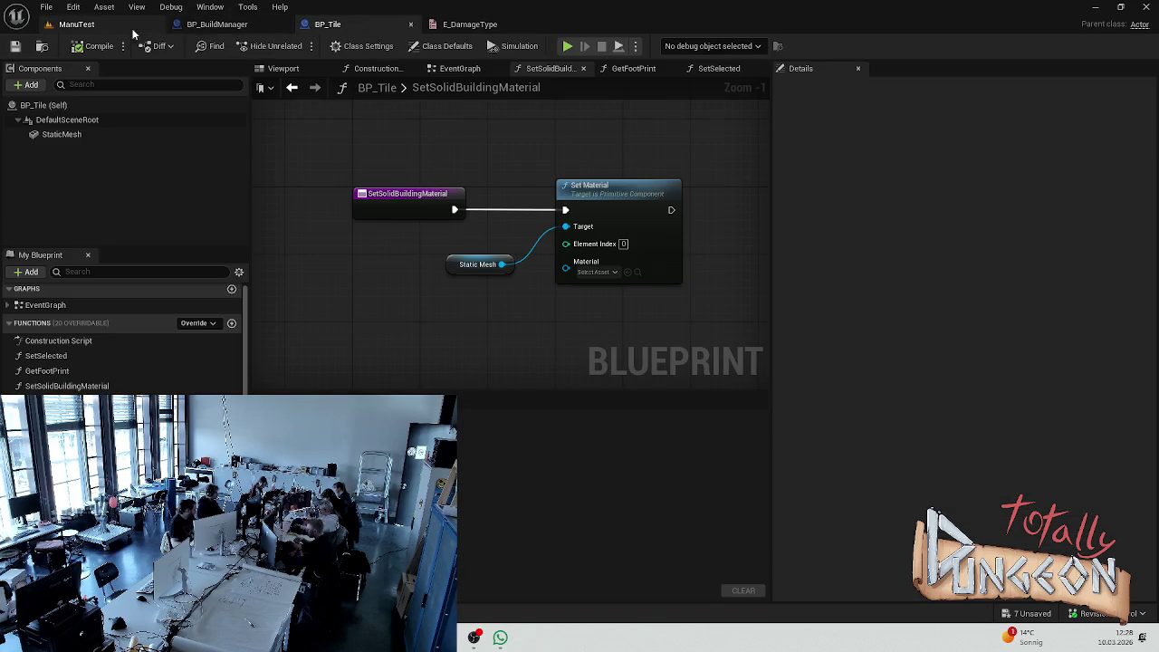
click(216, 24)
click(98, 50)
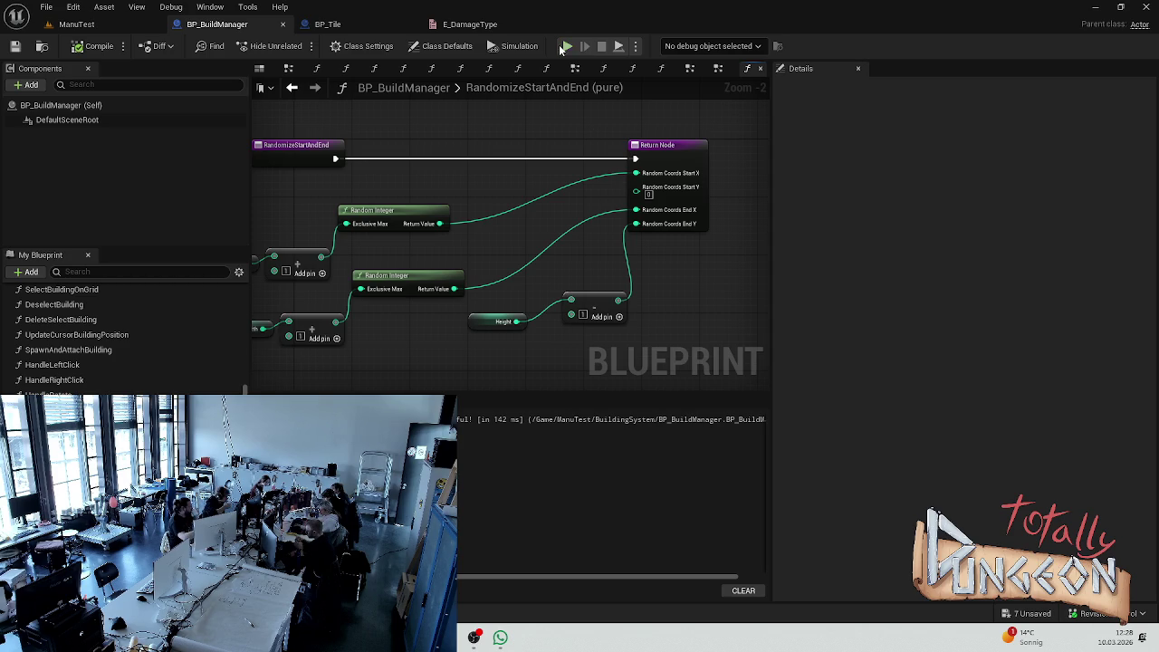
- Simulate the level, stop the simulation, and bring up the Content Drawer
click(566, 46)
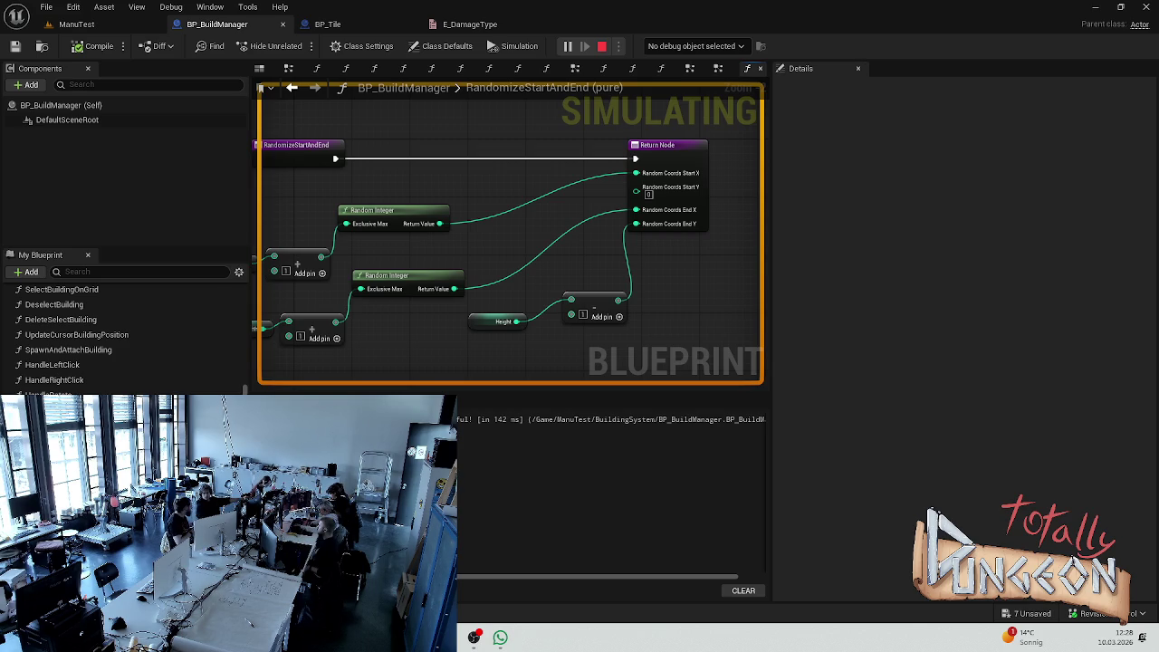
key(Escape)
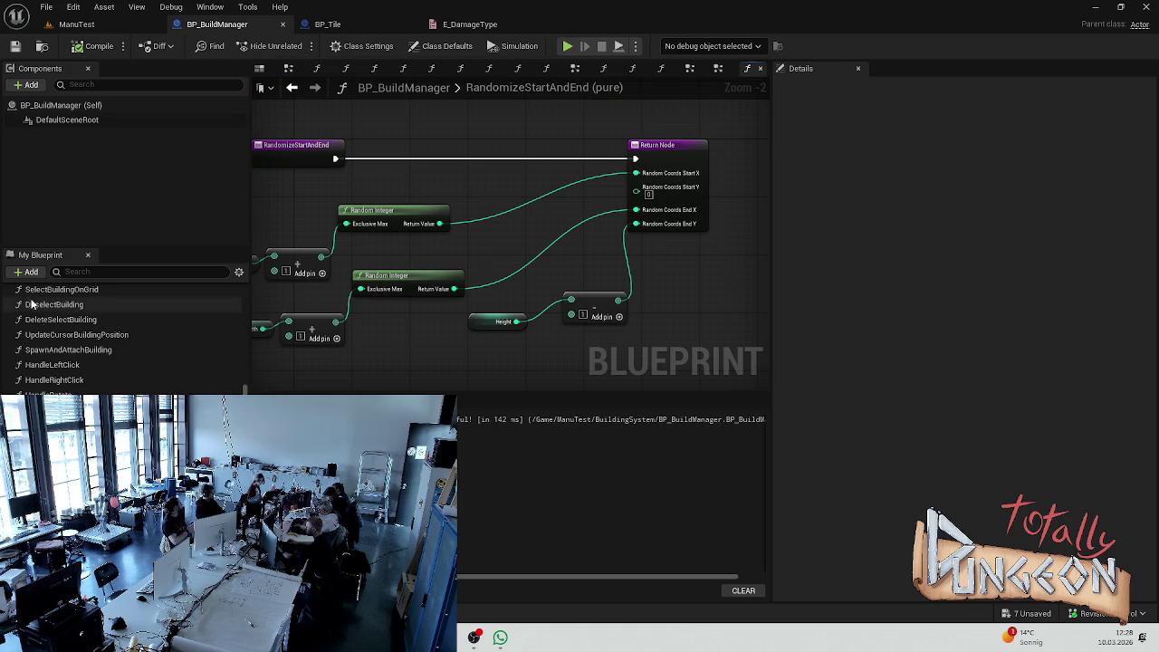
key(ctrl+space)
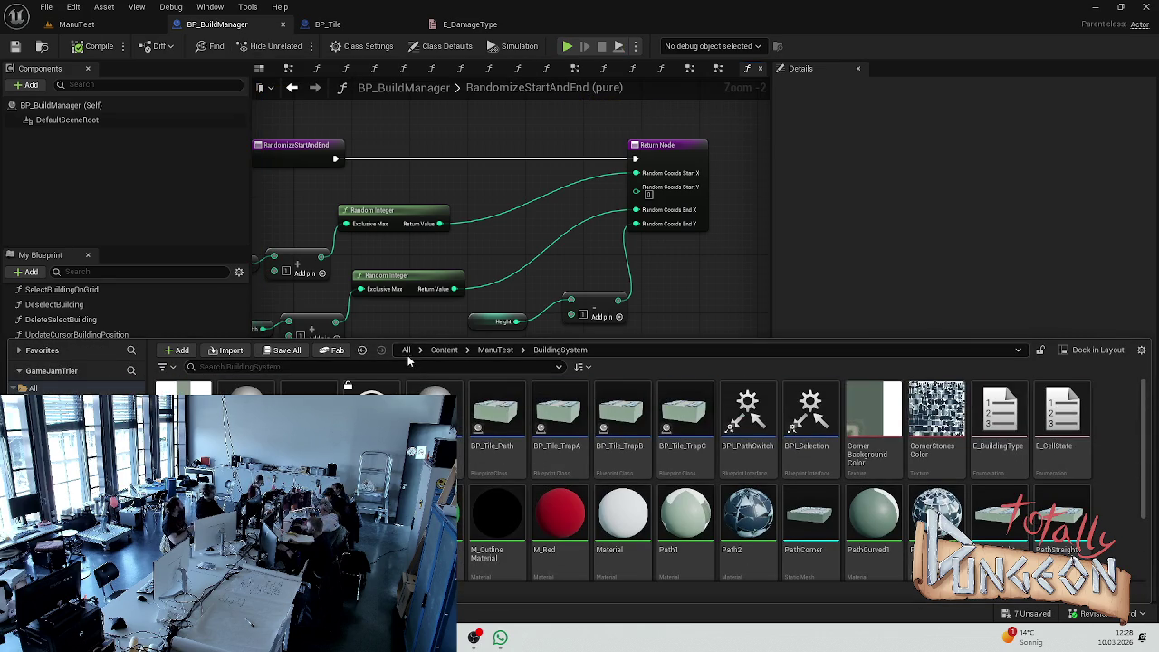
- Rotate PlayerStart2 in the ManuTest level to a new facing
click(76, 24)
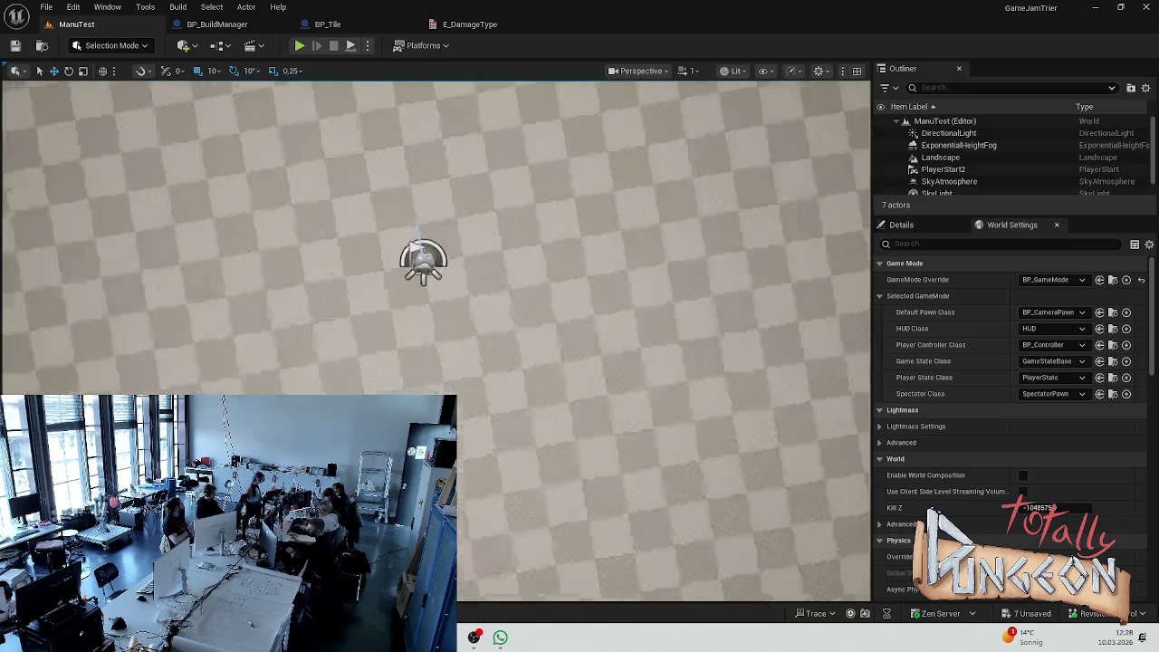
click(336, 337)
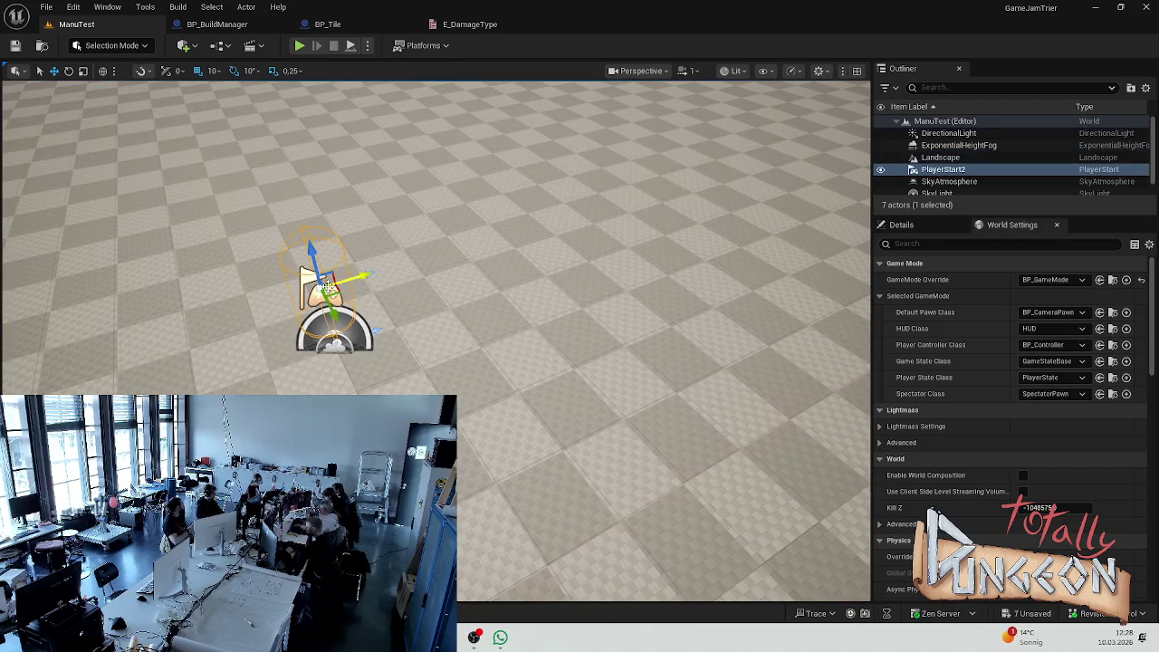
key(e)
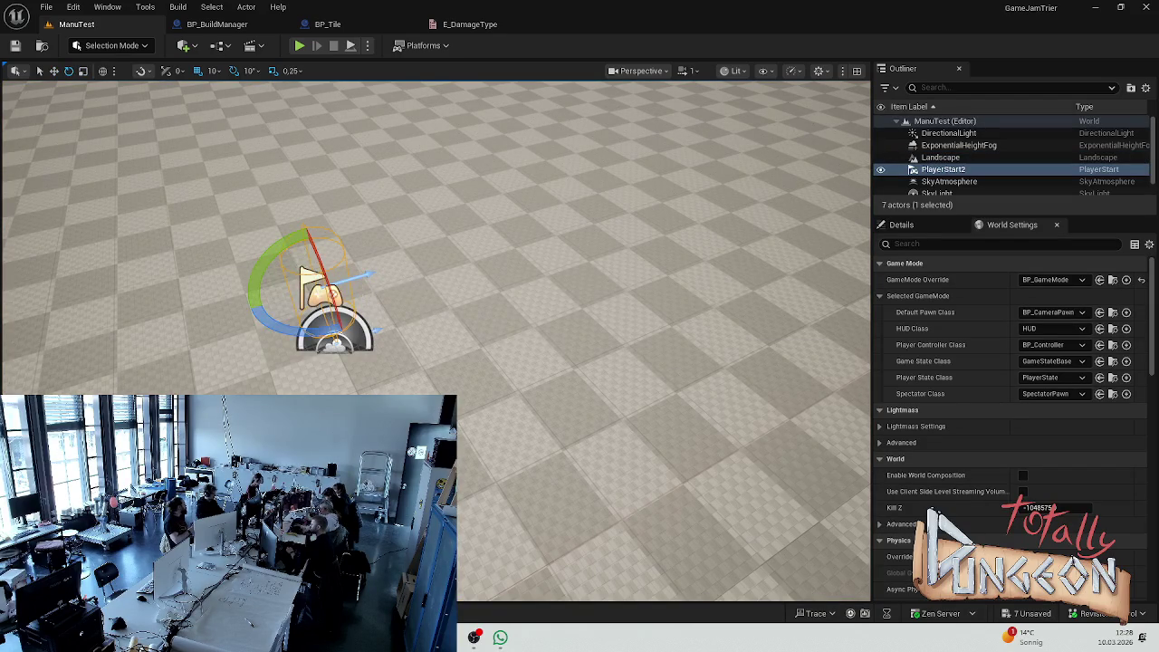
drag(301, 333, 335, 337)
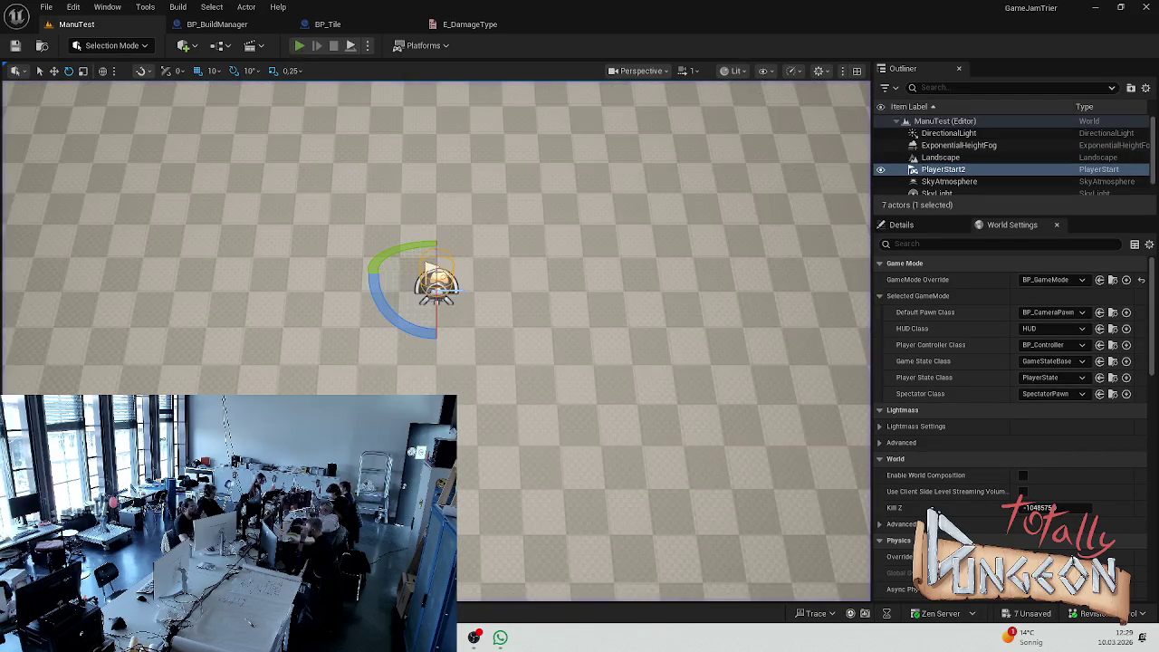
- Run and stop several Play-in-Editor tests of the ManuTest level
key(alt+p)
click(333, 46)
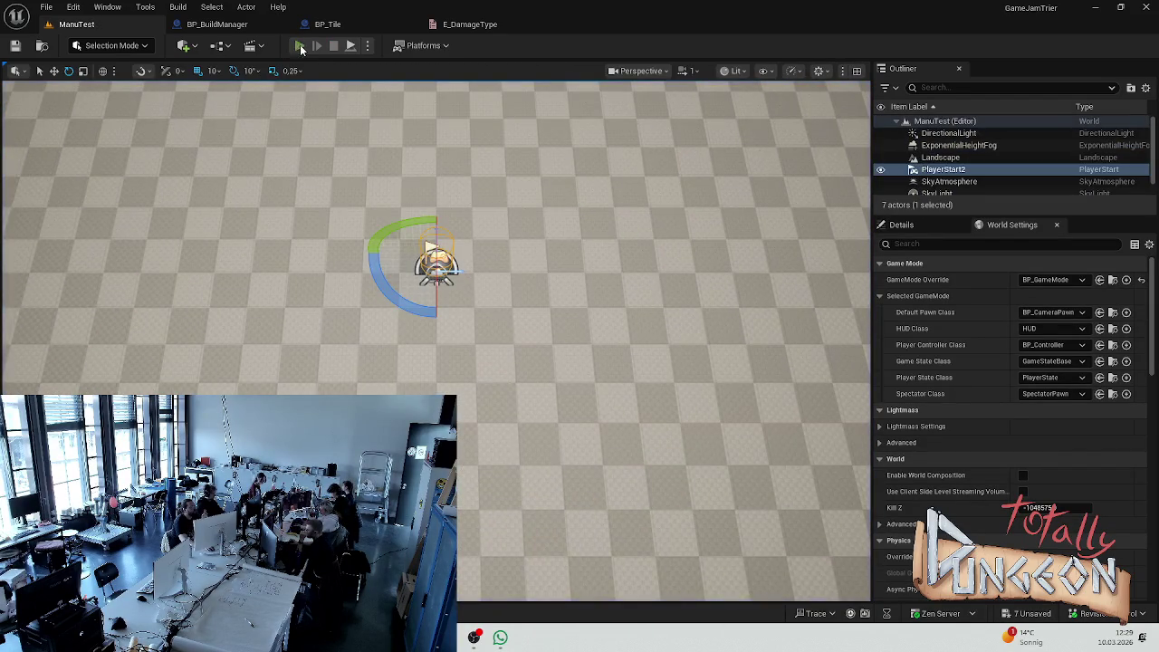
click(299, 46)
key(Escape)
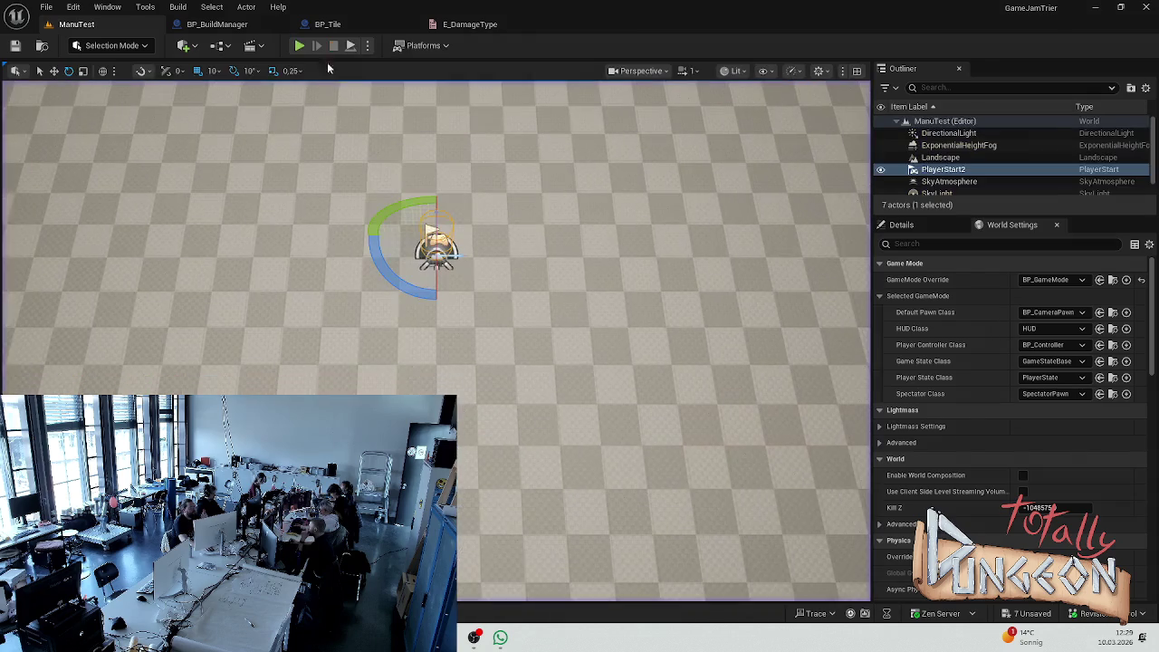
click(300, 45)
key(Escape)
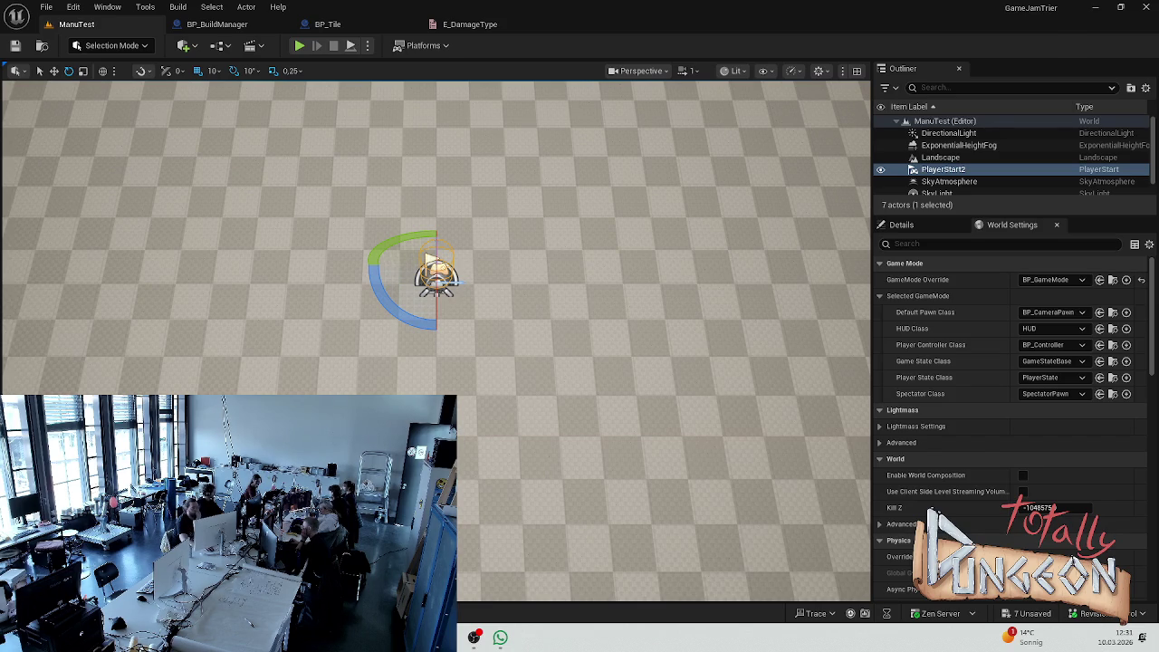
click(543, 226)
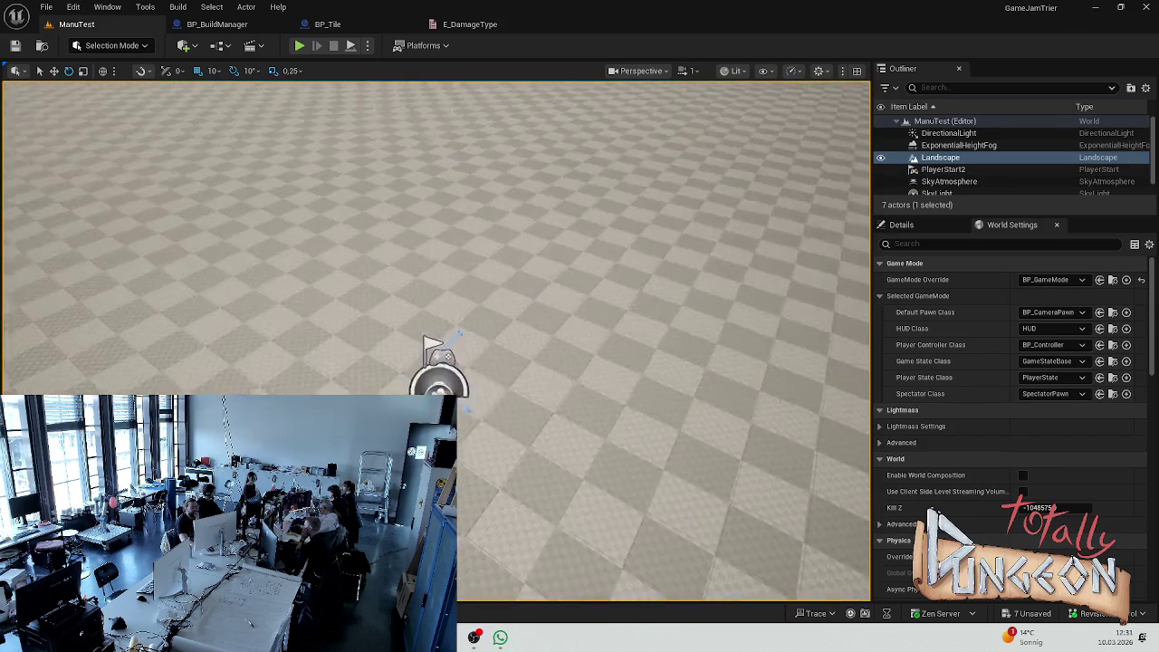
click(299, 45)
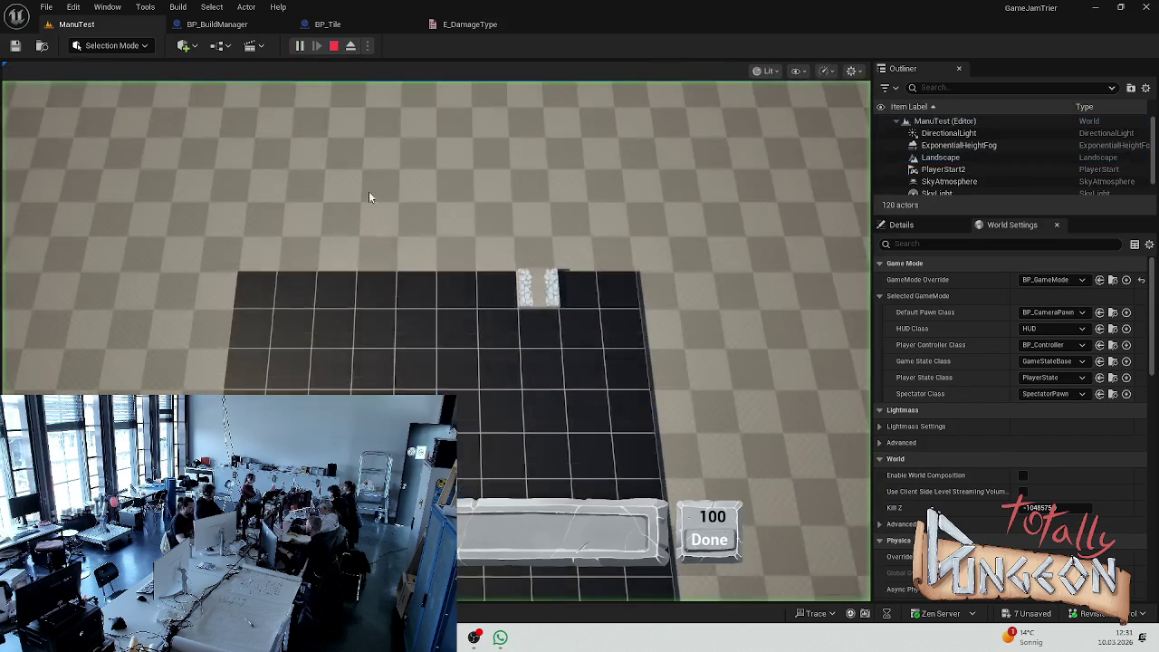
mouse_move(540, 599)
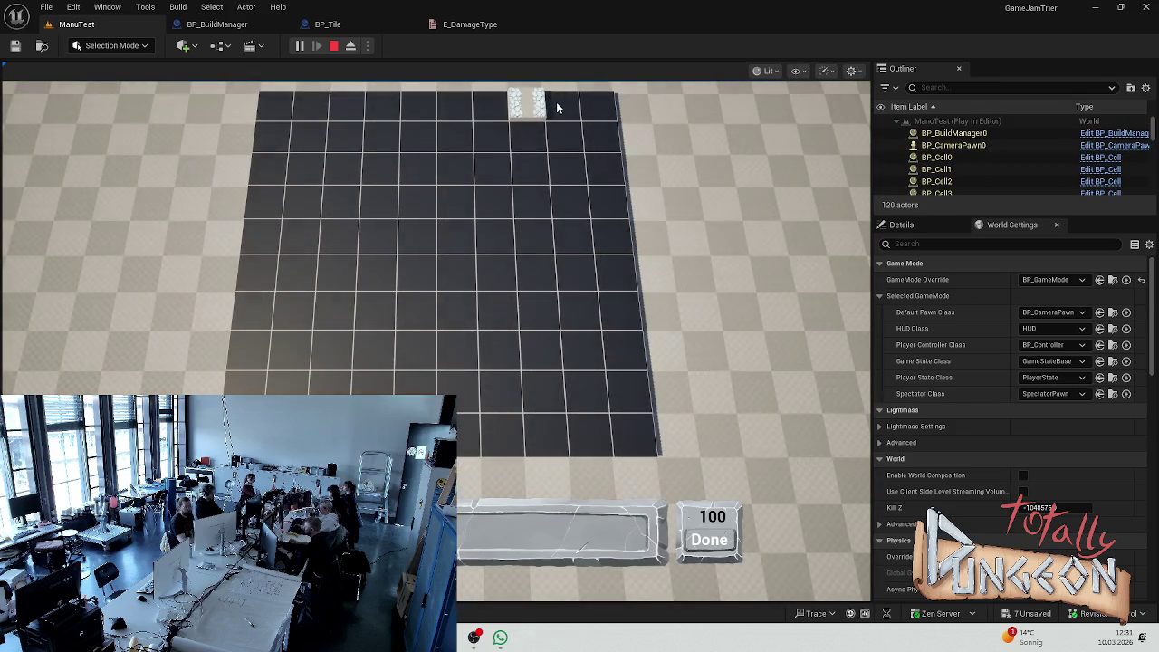
key(Escape)
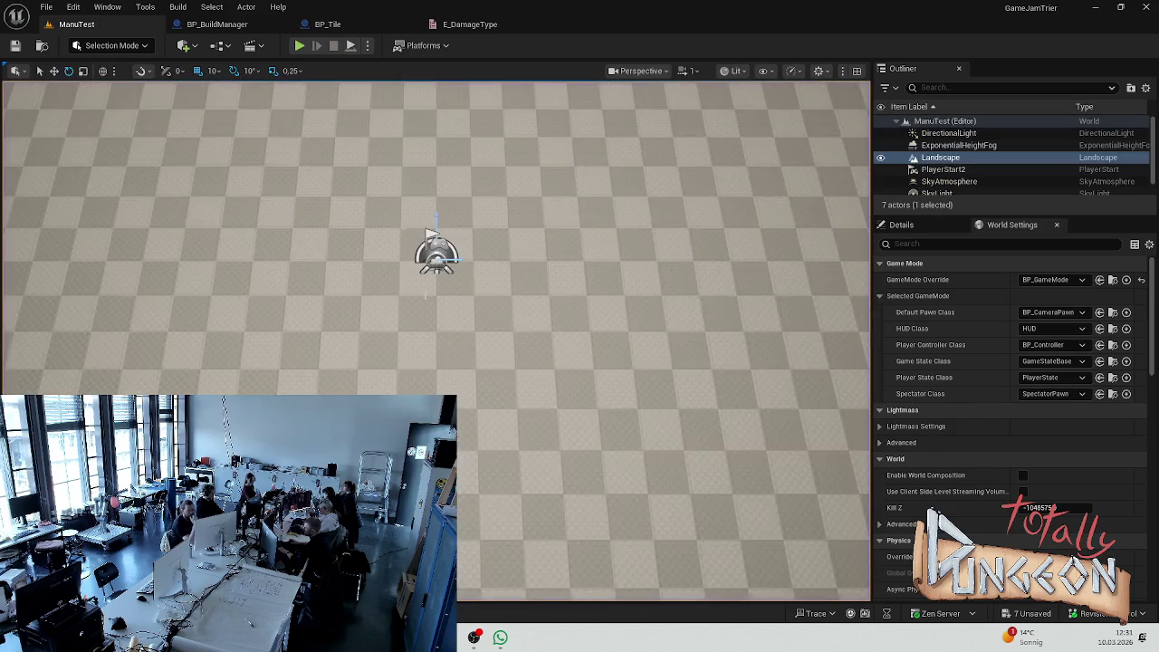
- Move the player start further down the floor
click(433, 237)
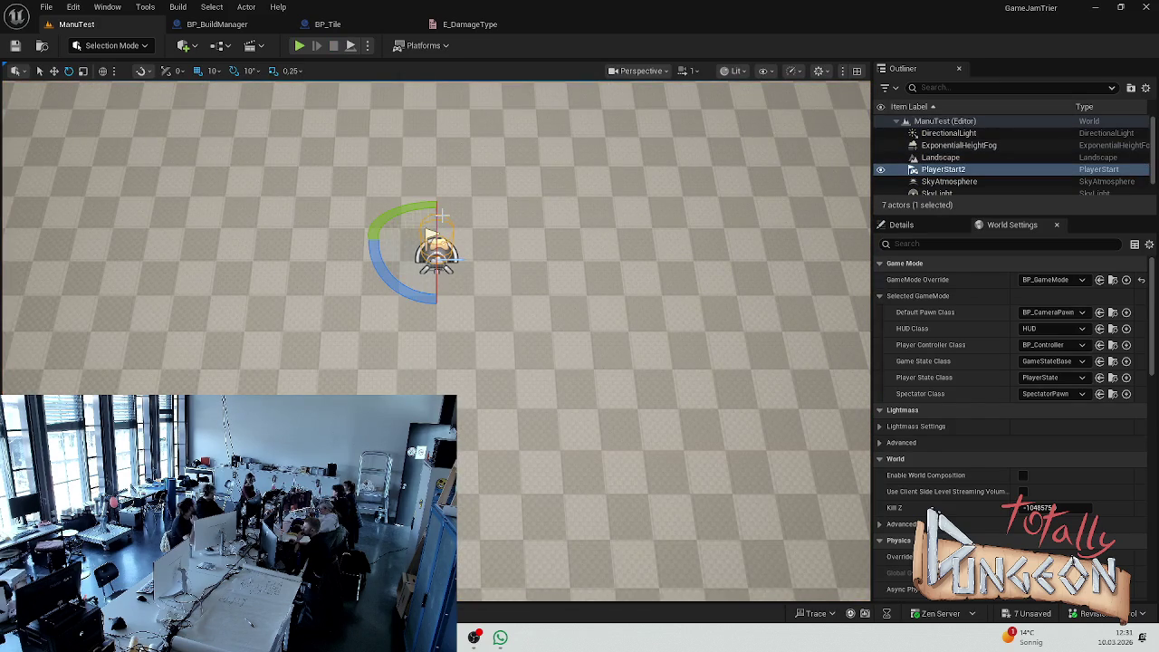
key(w)
drag(433, 288, 427, 389)
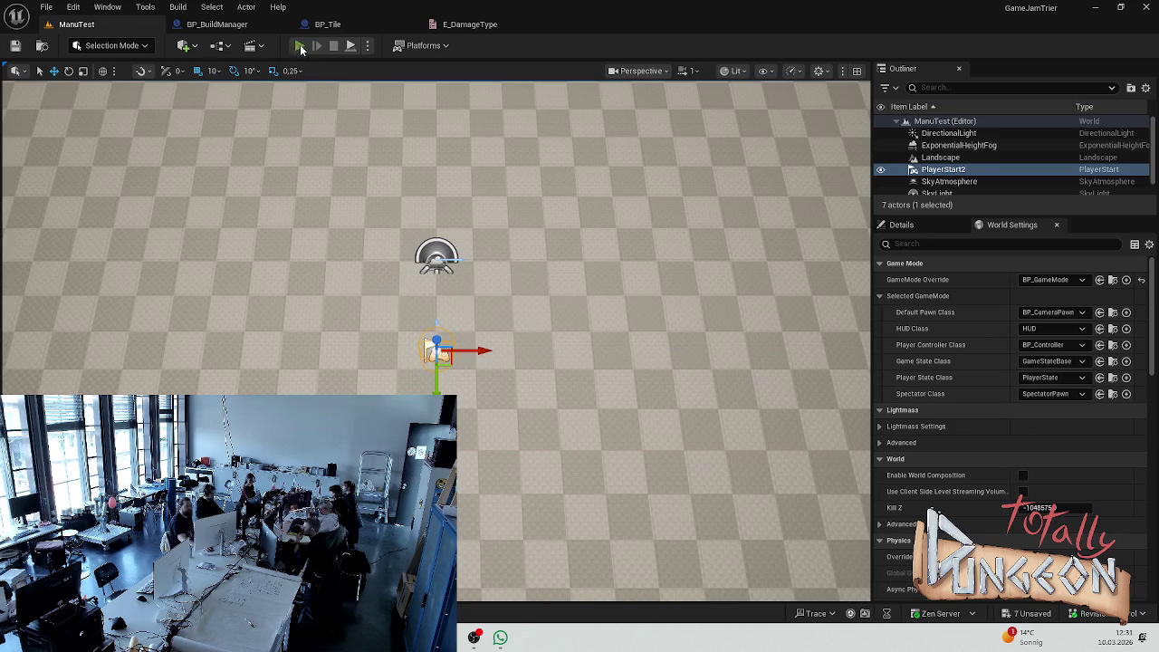
- Play-test the level twice to regenerate the grid, then save ManuTest
click(299, 46)
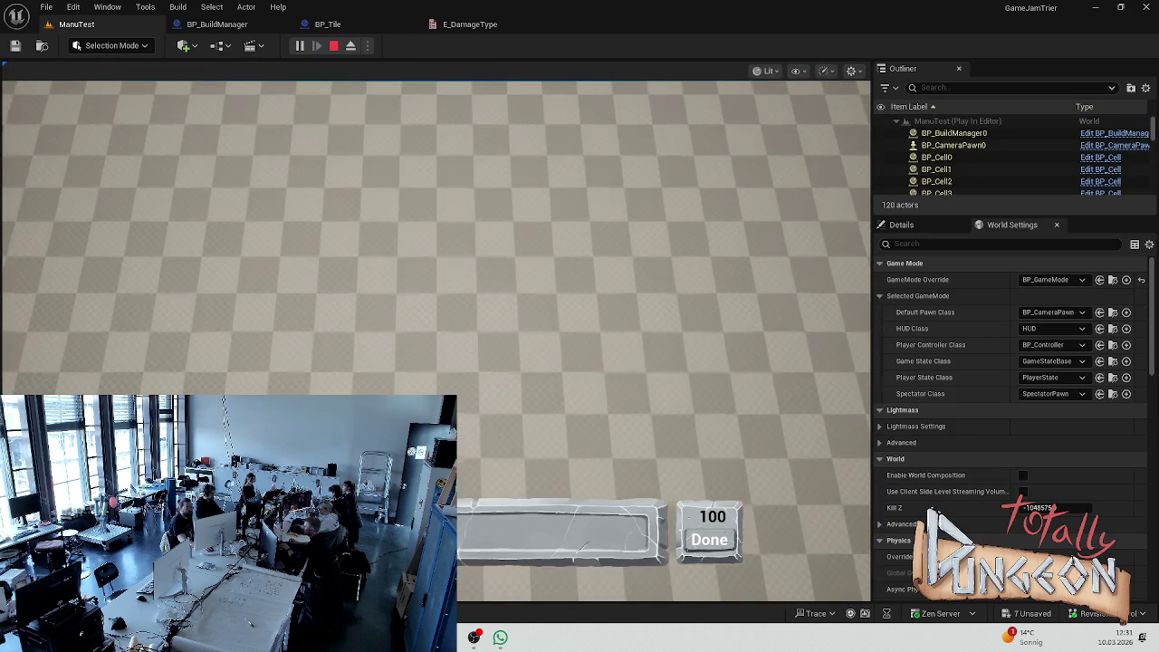
key(Escape)
click(300, 46)
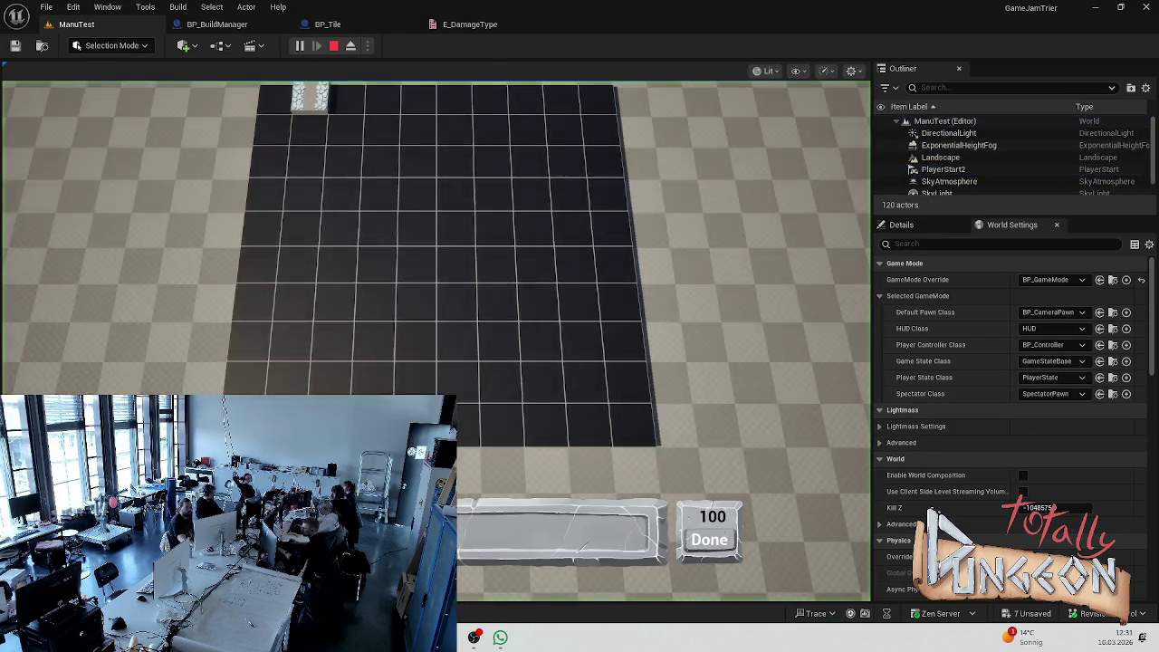
key(Escape)
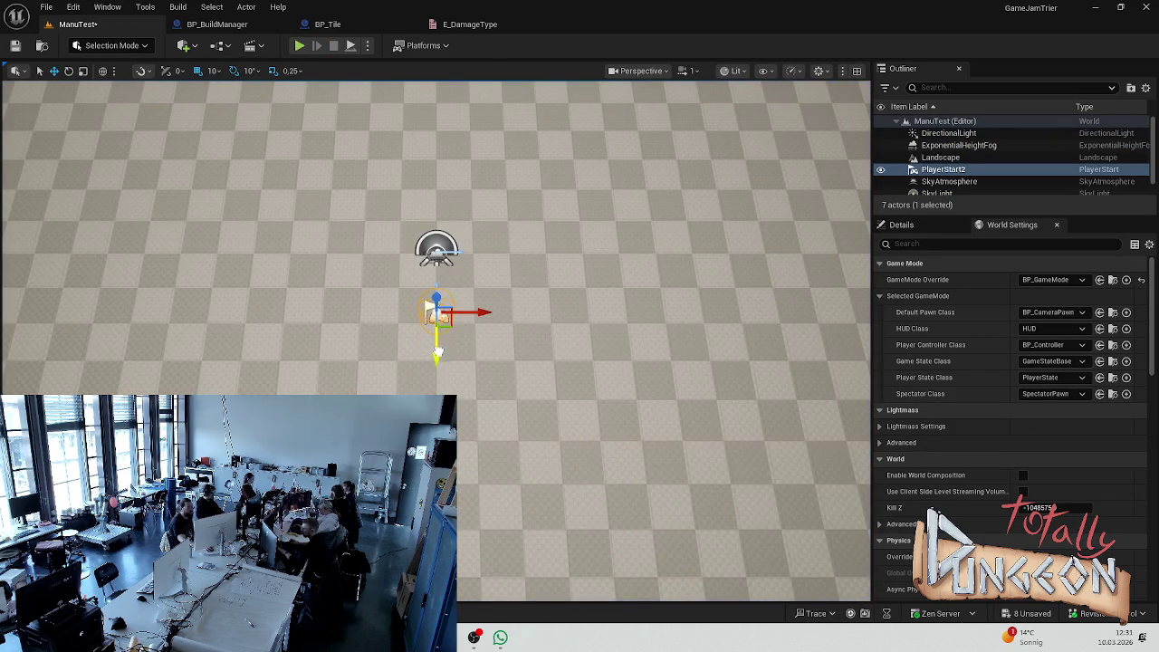
key(ctrl+s)
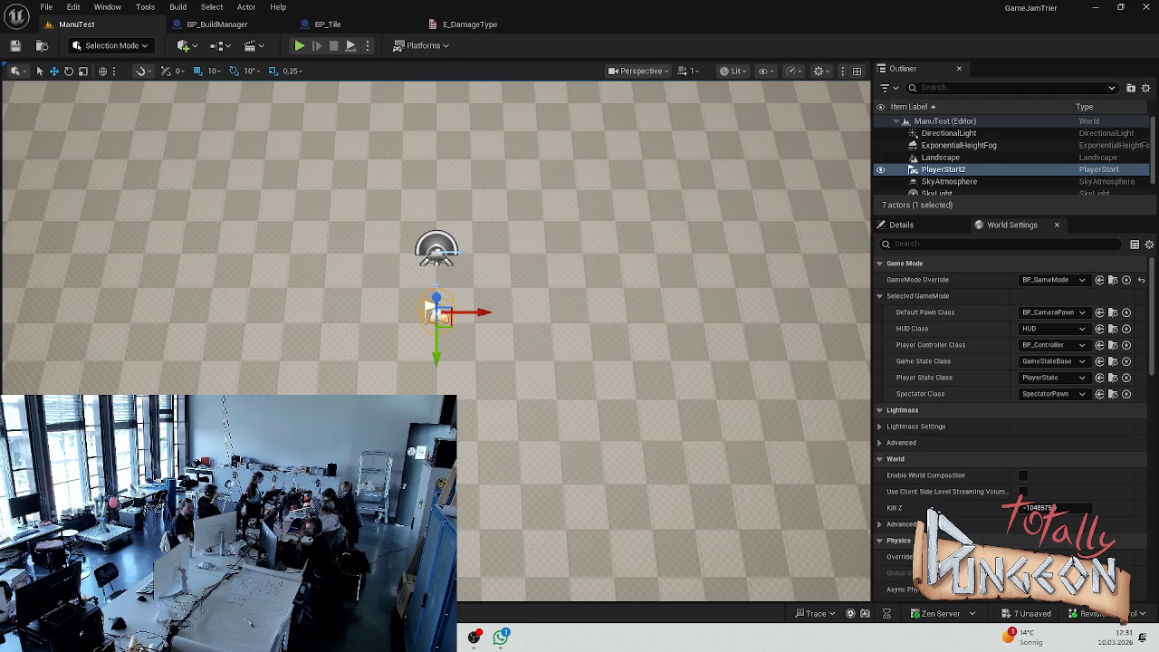
- Deselect the player start actor in the viewport
key(Escape)
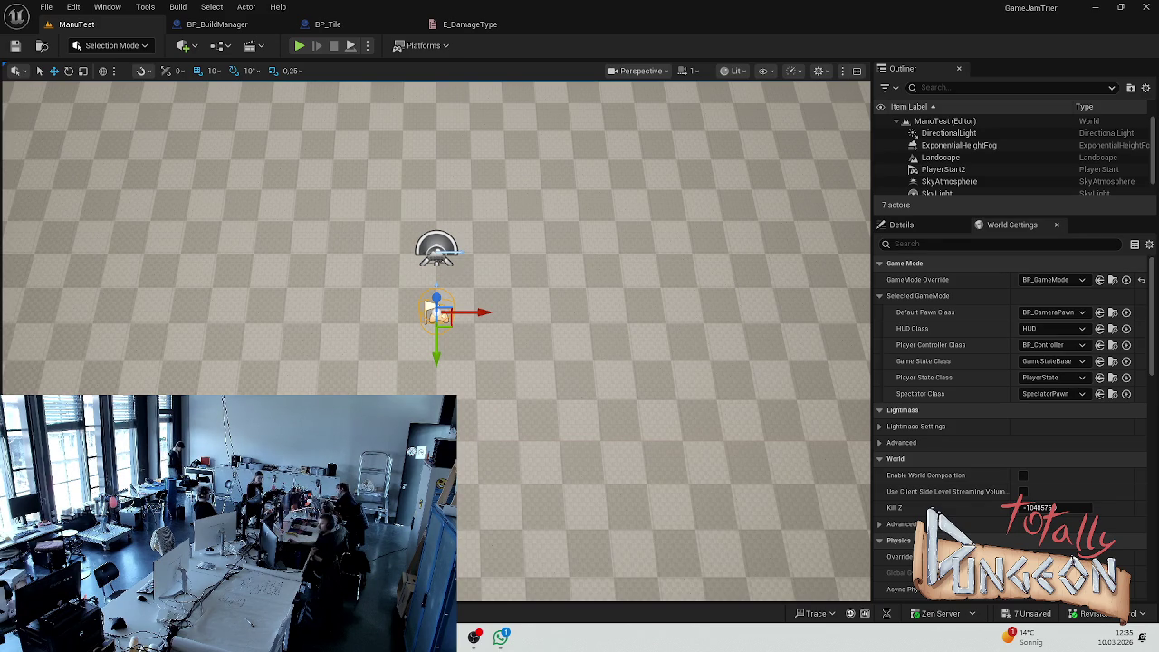
key(Escape)
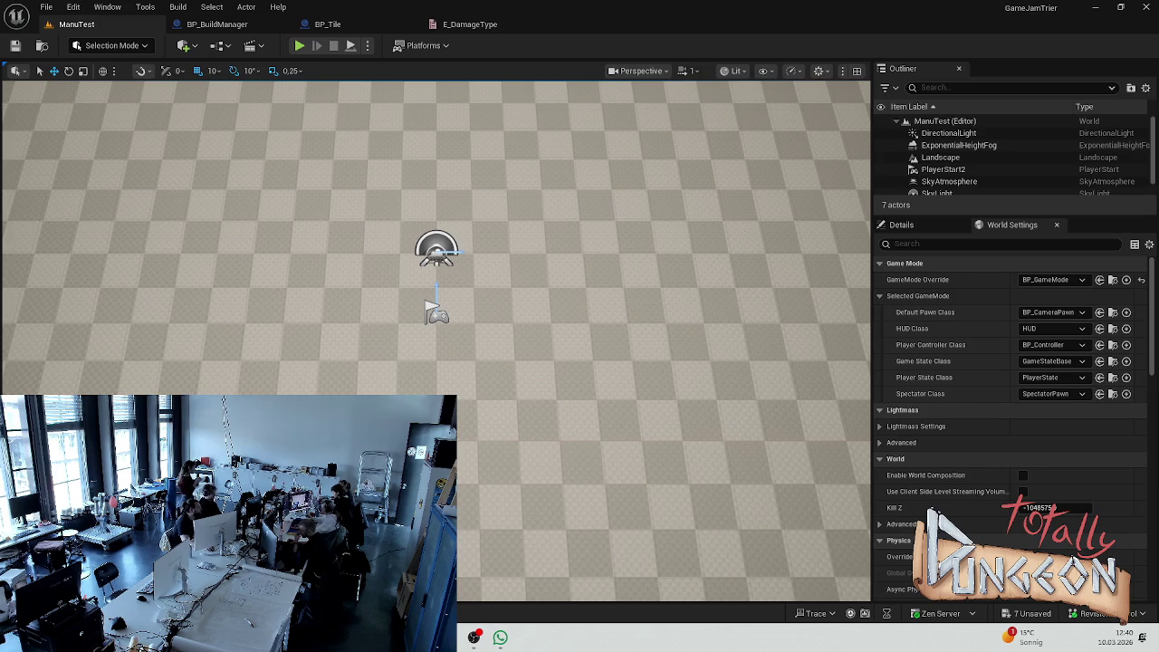
- Shift the ManuTest level view slightly to the left
key(Left)
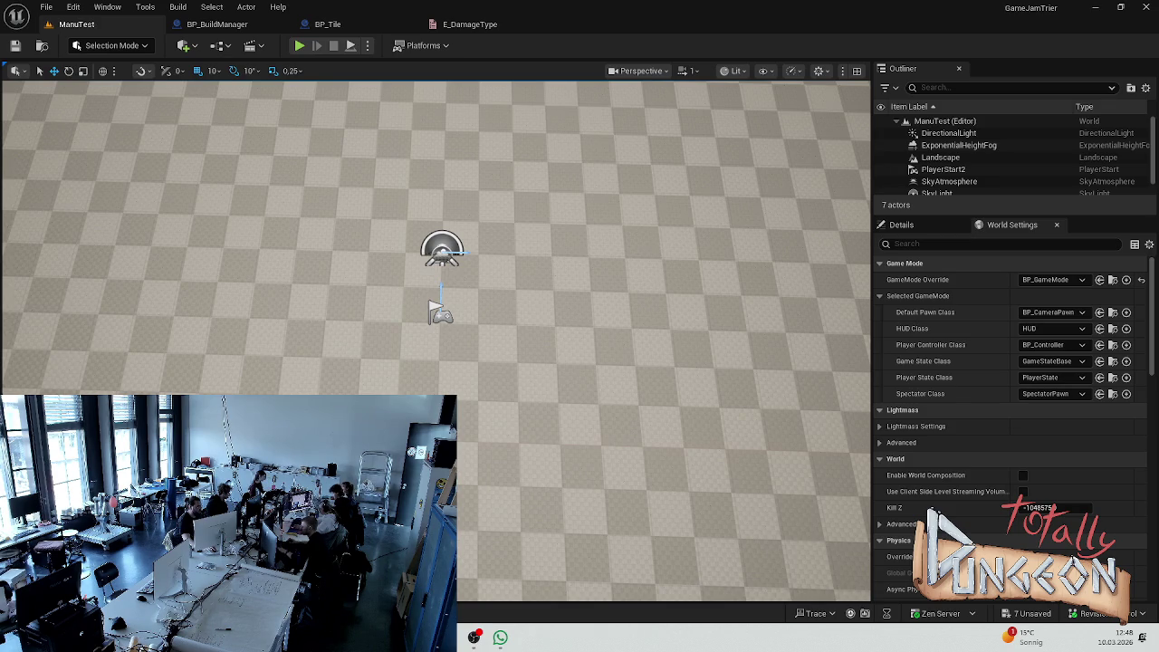
- Switch from the Unreal editor to the SOGo mail inbox in Opera
key(alt+Tab)
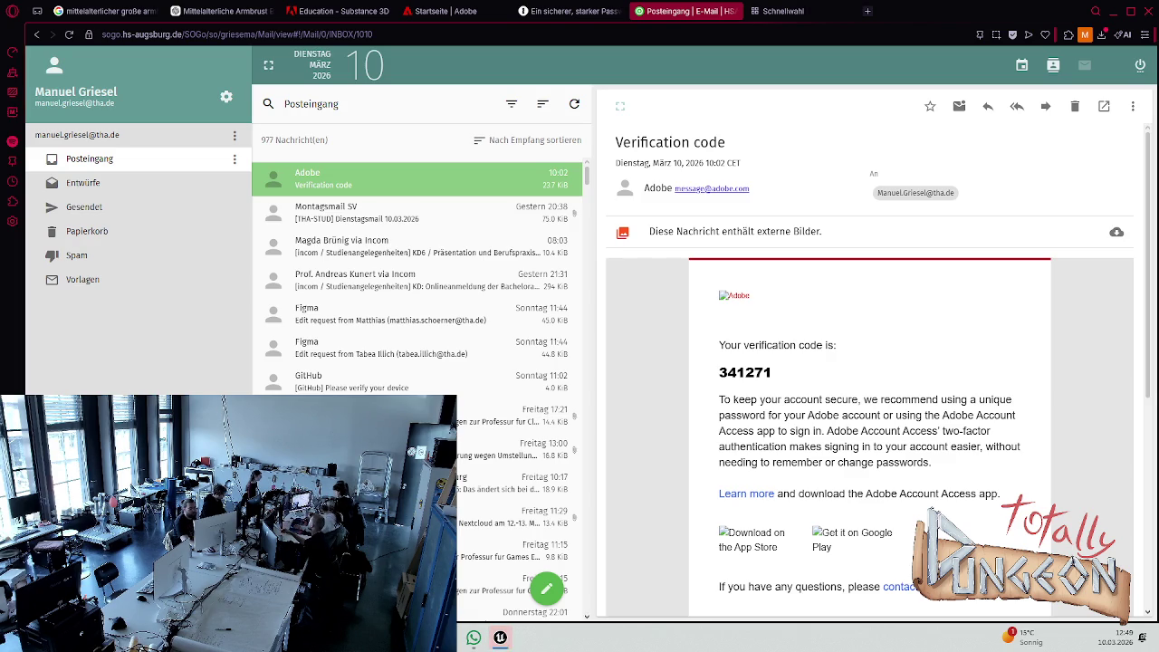
- Glance over the open windows, then minimize the Opera mail window and GitHub Desktop
key(super+Tab)
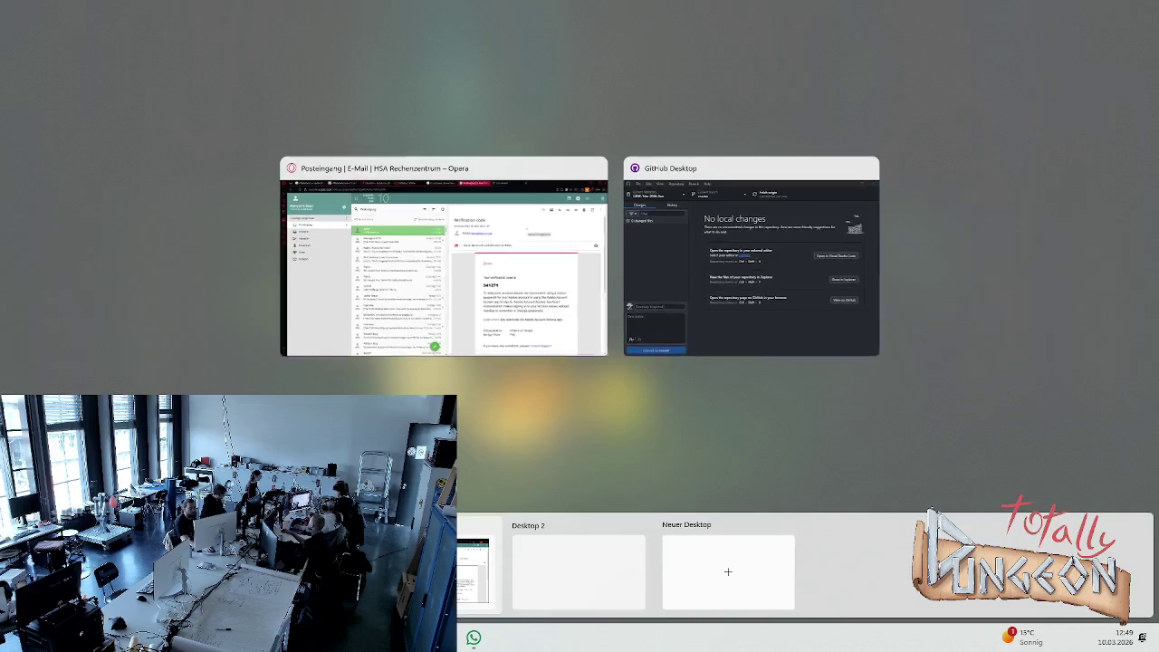
key(Escape)
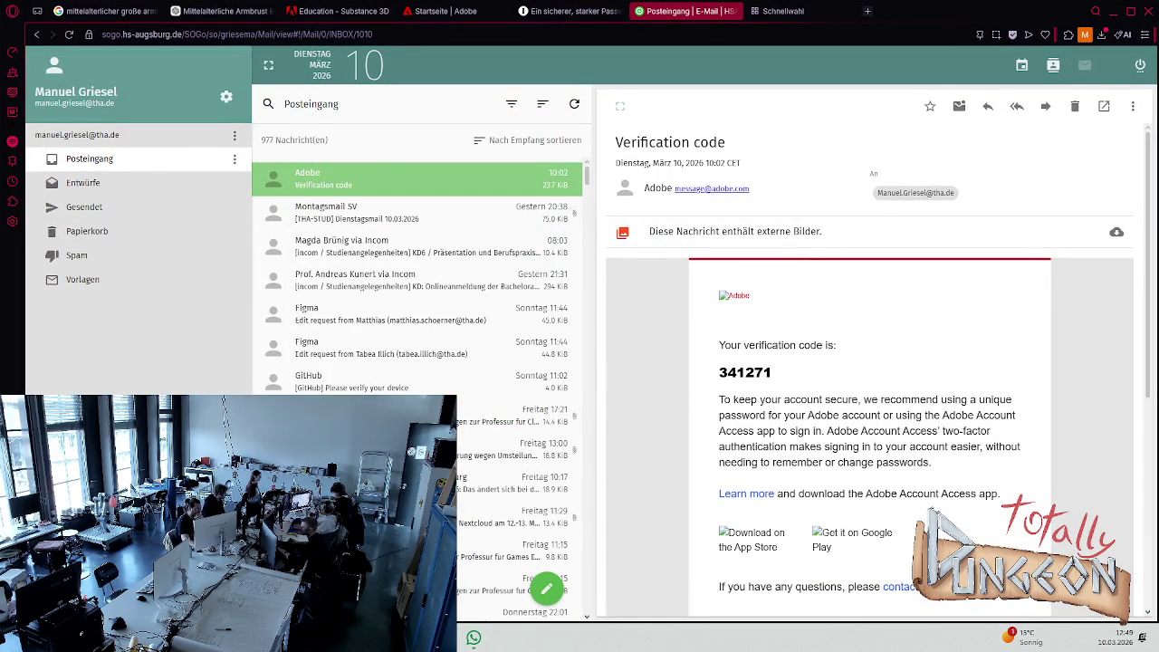
click(1103, 11)
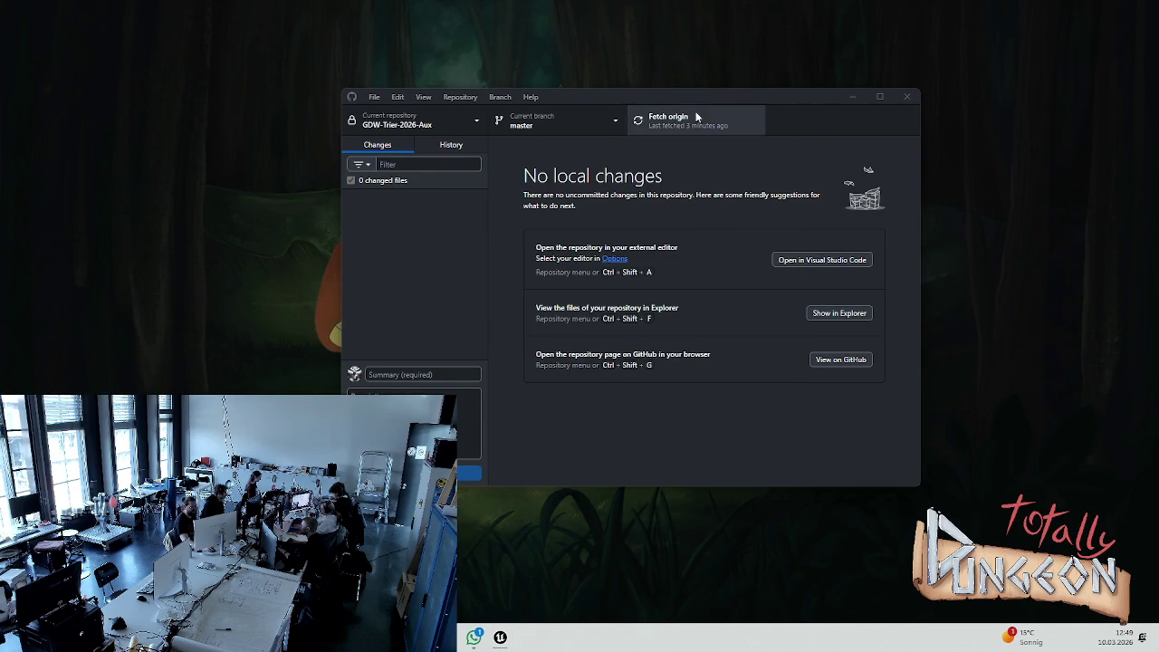
click(854, 96)
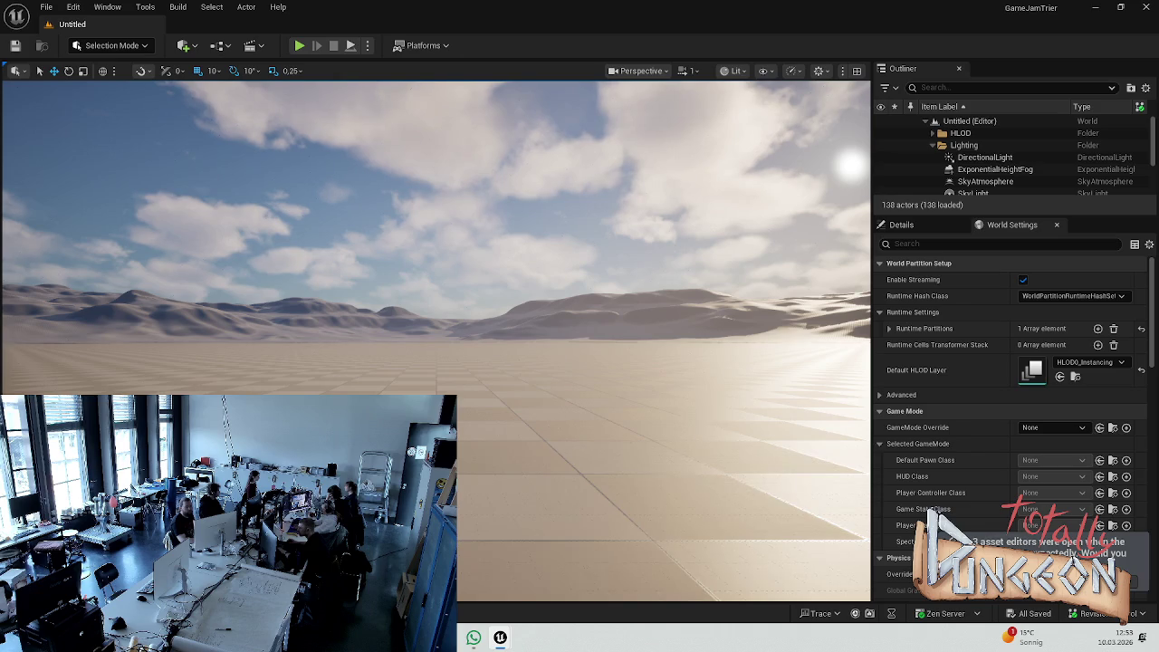
- Bring up the Content Drawer and arrange the event graph around the Randomize Start and End node
key(ctrl+space)
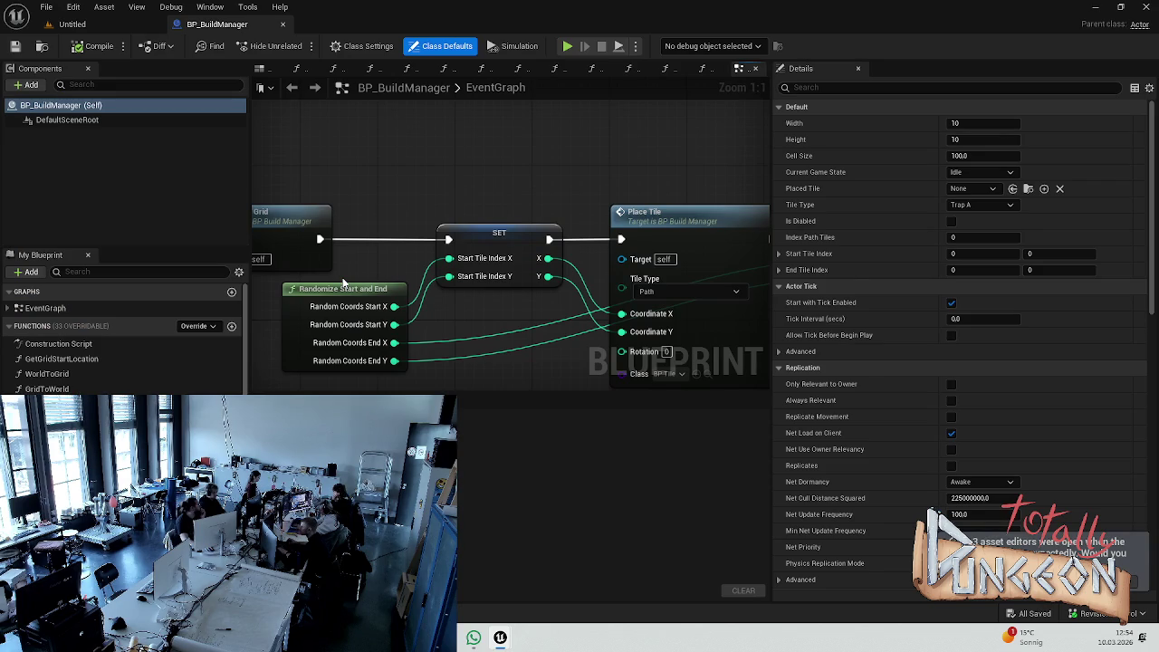
drag(473, 347, 479, 224)
drag(336, 163, 329, 179)
click(460, 218)
scroll(425, 302, down, 2)
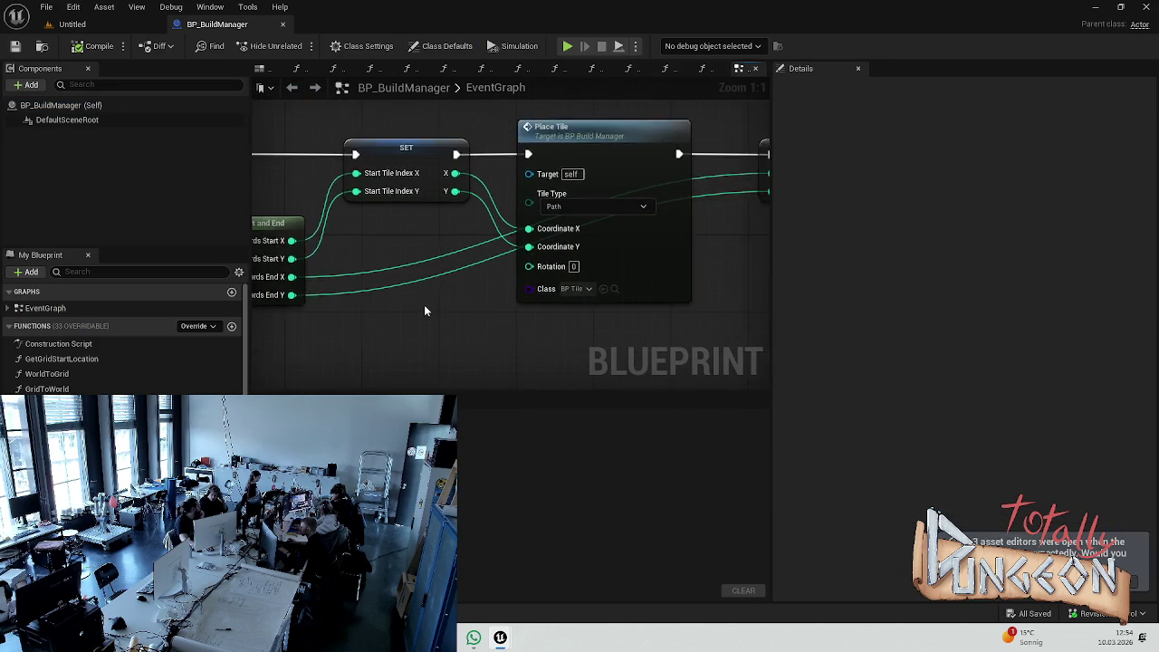
- Inspect the RandomizeStartAndEnd function graph, then return to the Untitled level
double_click(289, 245)
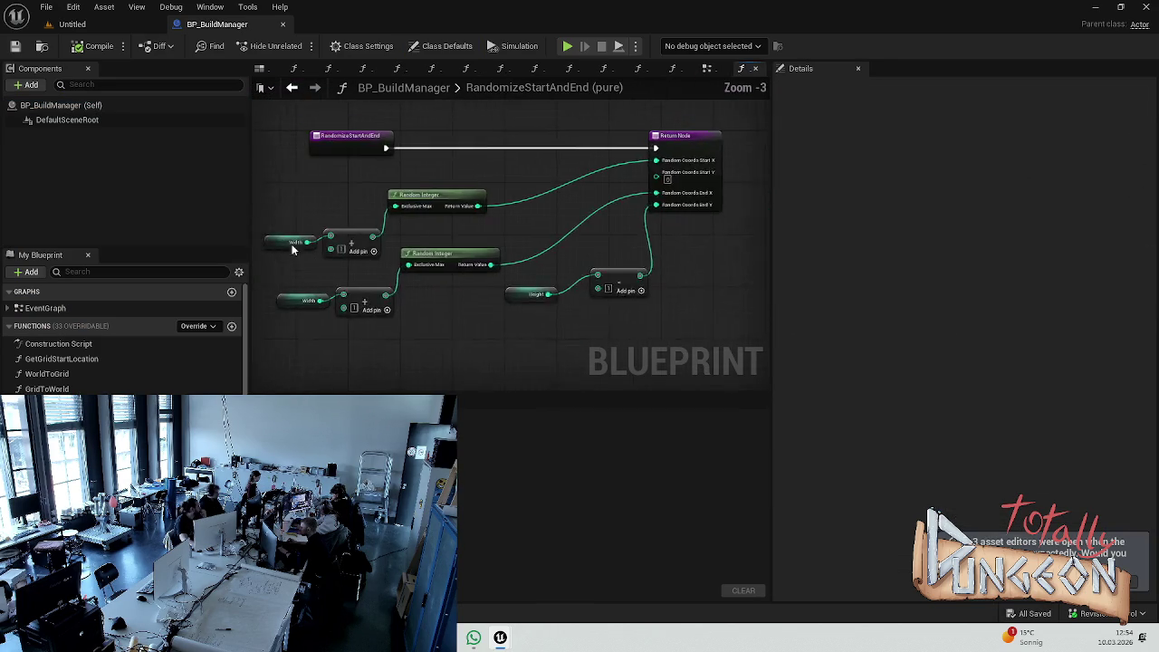
scroll(659, 325, up, 2)
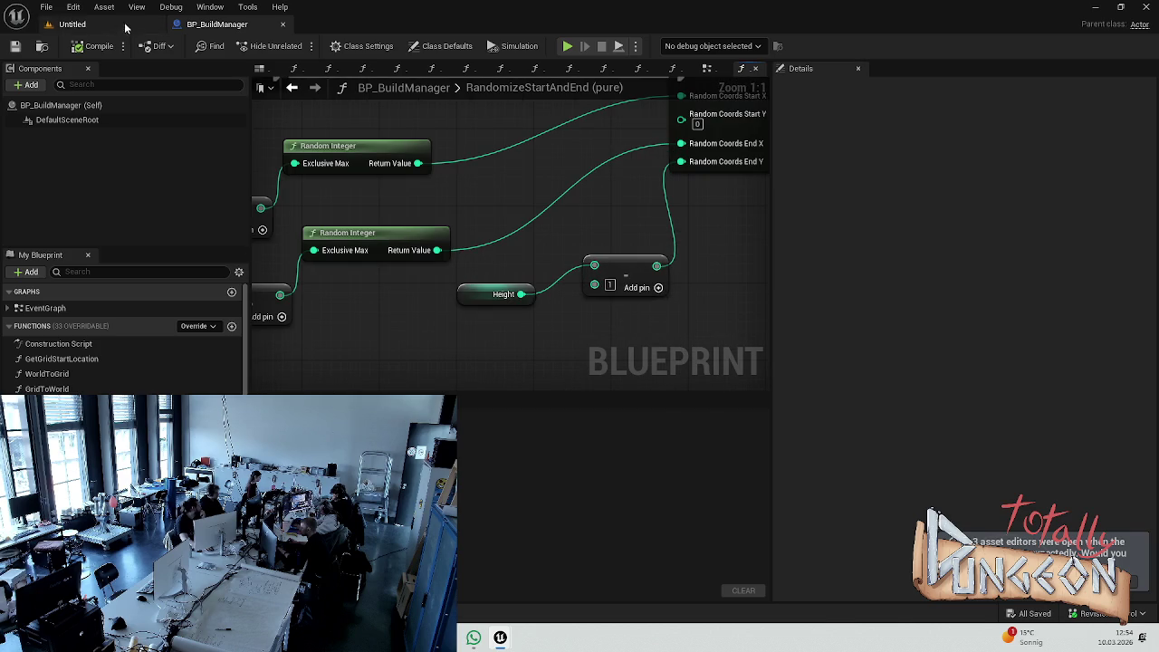
click(98, 23)
- Run a quick Play-in-Editor test of the Untitled level, then bring up the Content Drawer
click(304, 46)
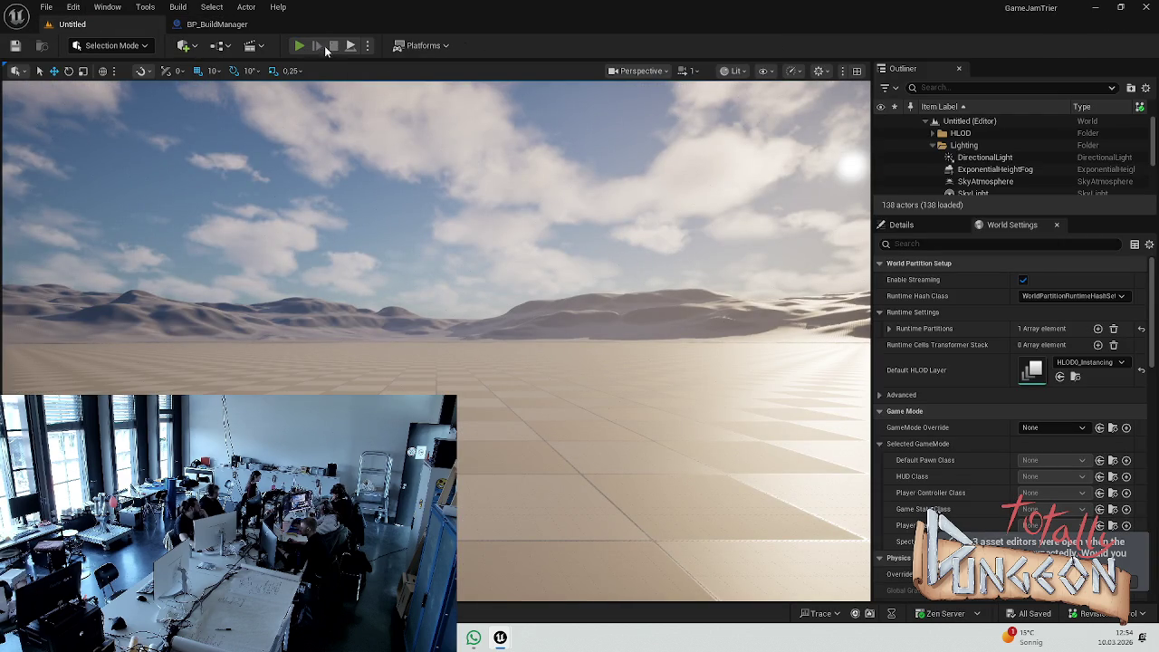
key(Escape)
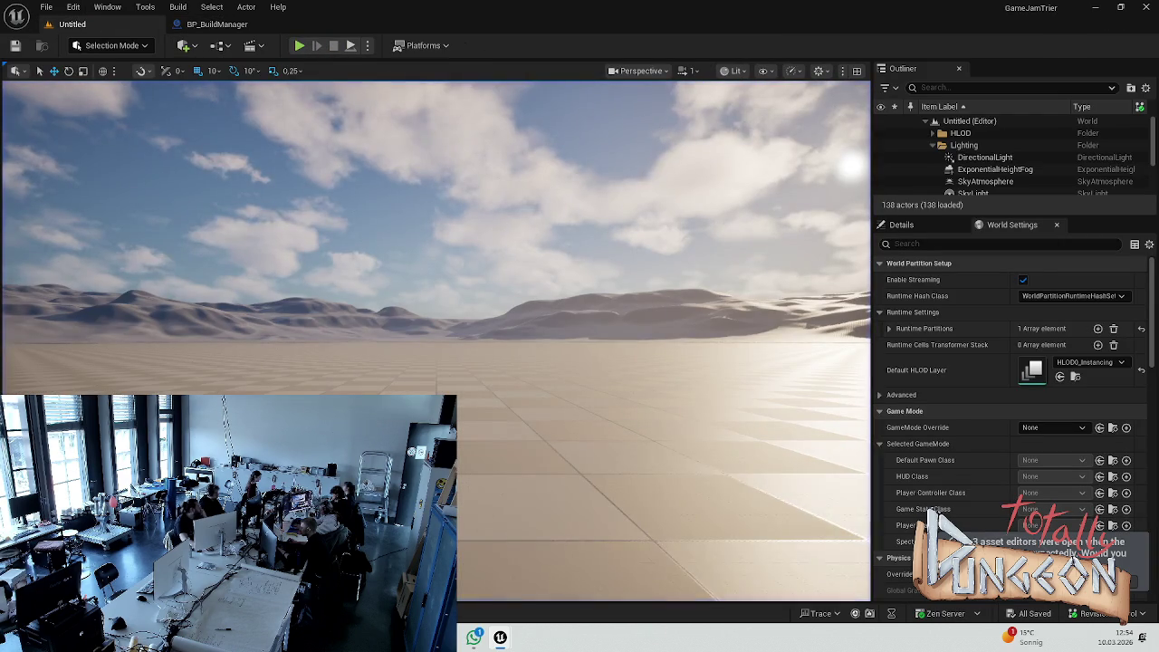
key(ctrl+space)
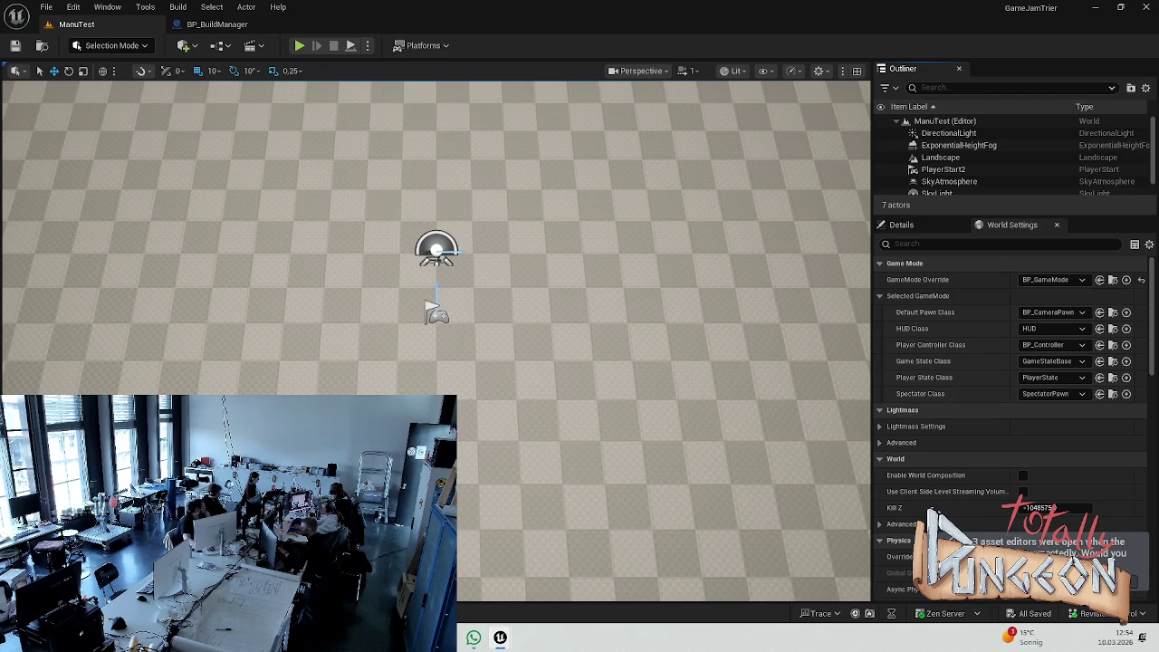
- Play-test the ManuTest level, panning across the grid, then stop the session
key(alt+p)
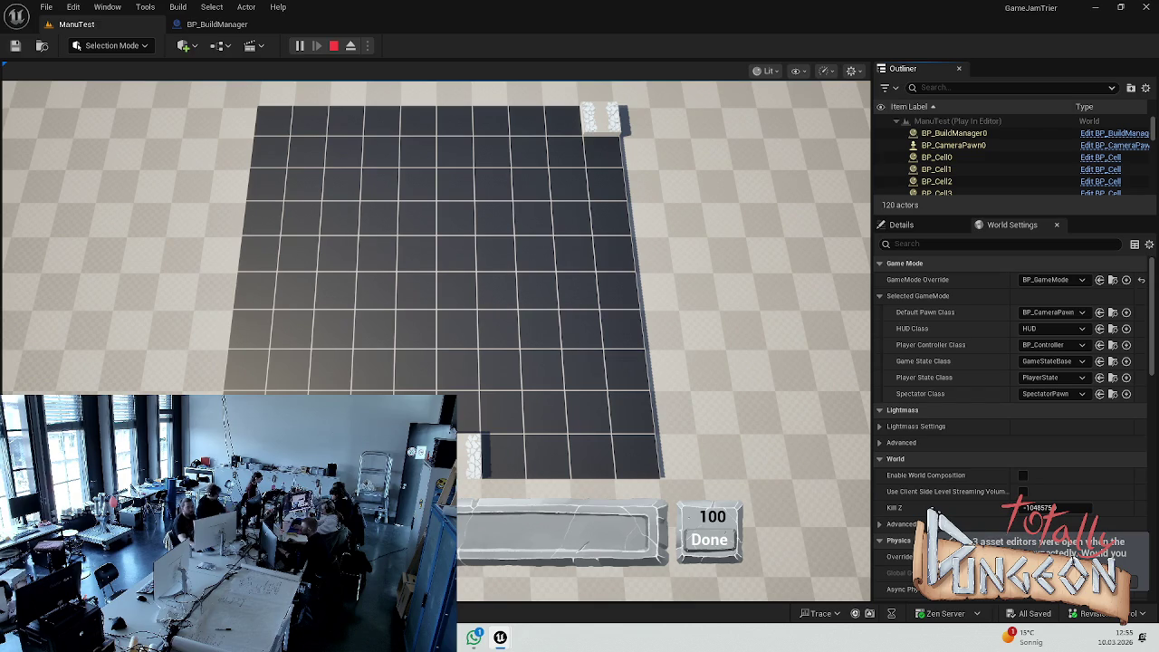
key(a)
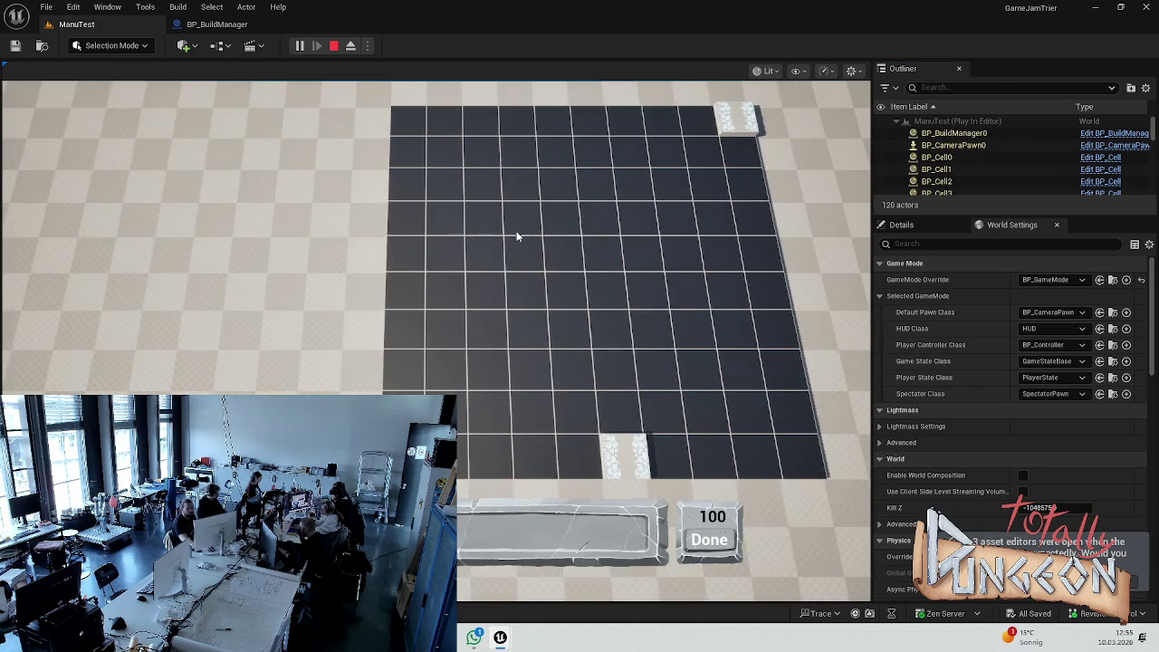
key(Escape)
- Delete both Add nodes in BP_BuildManager's RandomizeStartAndEnd graph
click(217, 24)
drag(379, 313, 512, 306)
mouse_move(434, 336)
mouse_down()
mouse_move(360, 181)
mouse_move(461, 151)
mouse_up()
key(Delete)
- Wire Width directly into Random Integer's Exclusive Max, compile BP_BuildManager, and play-test ManuTest
drag(349, 290, 480, 238)
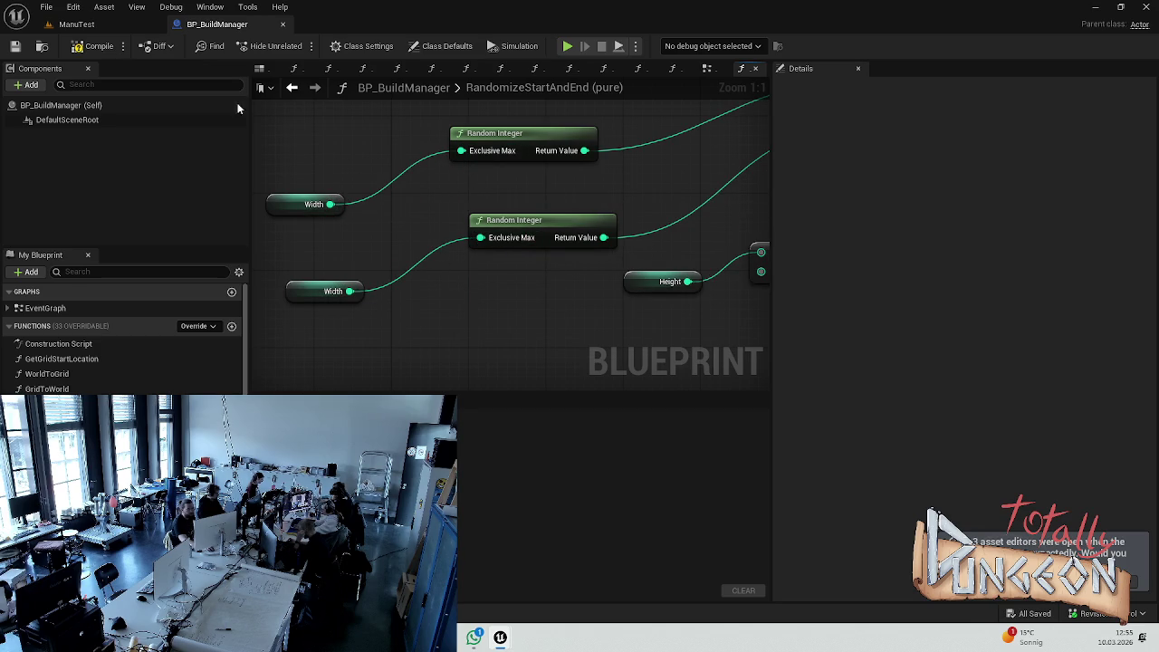
click(95, 45)
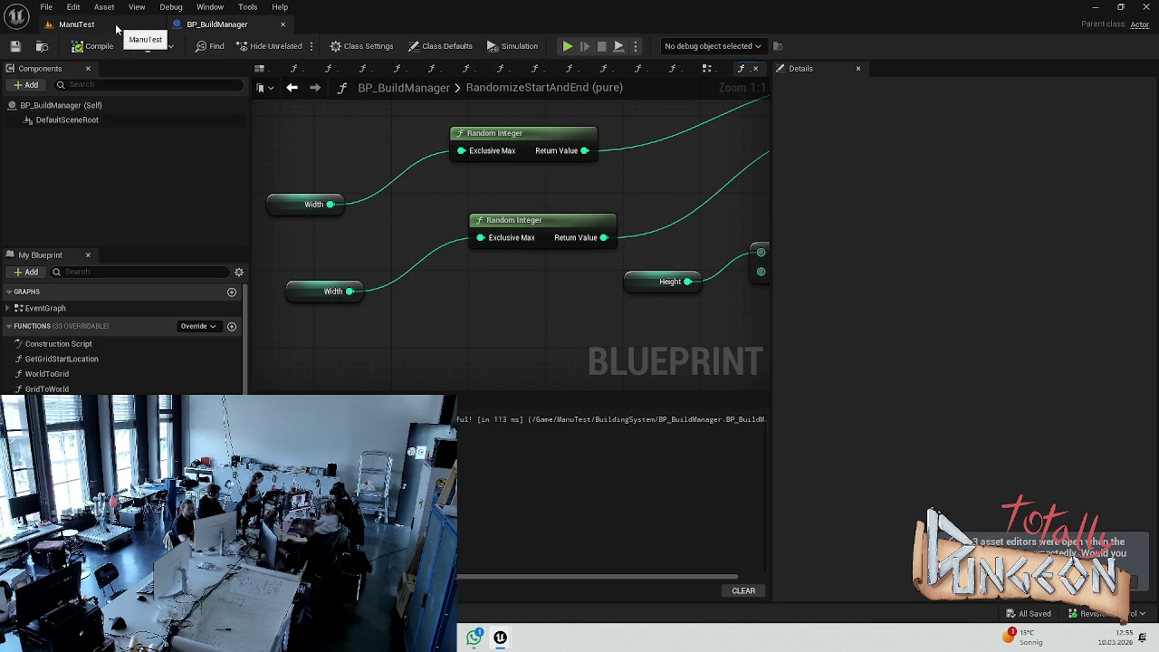
click(115, 24)
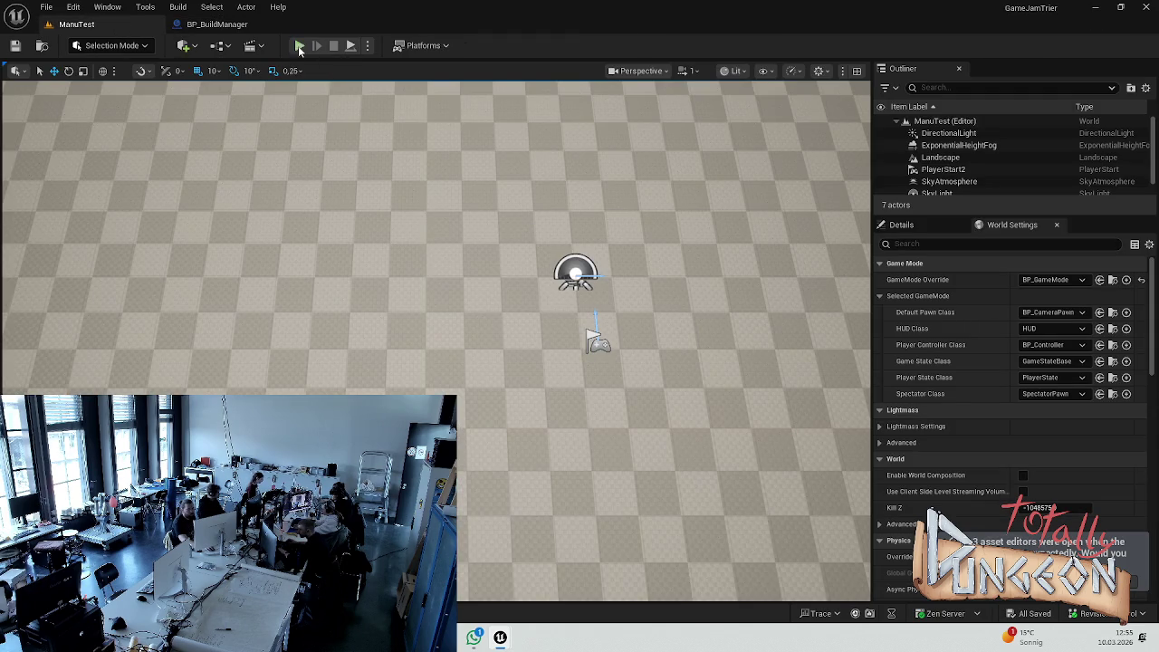
click(299, 46)
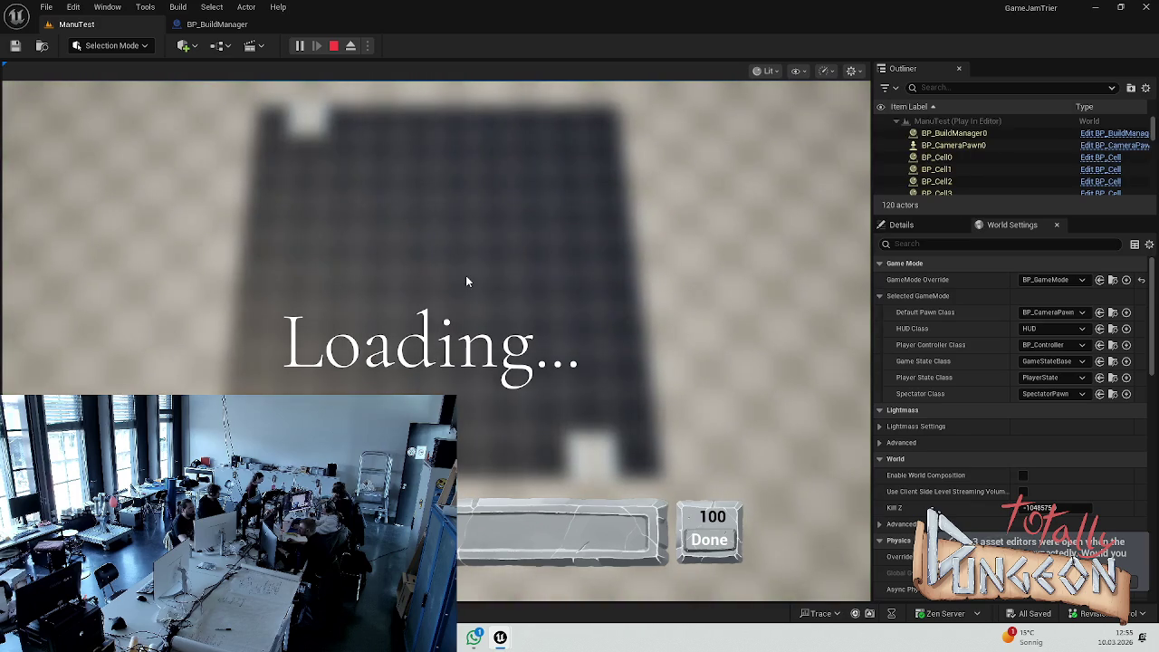
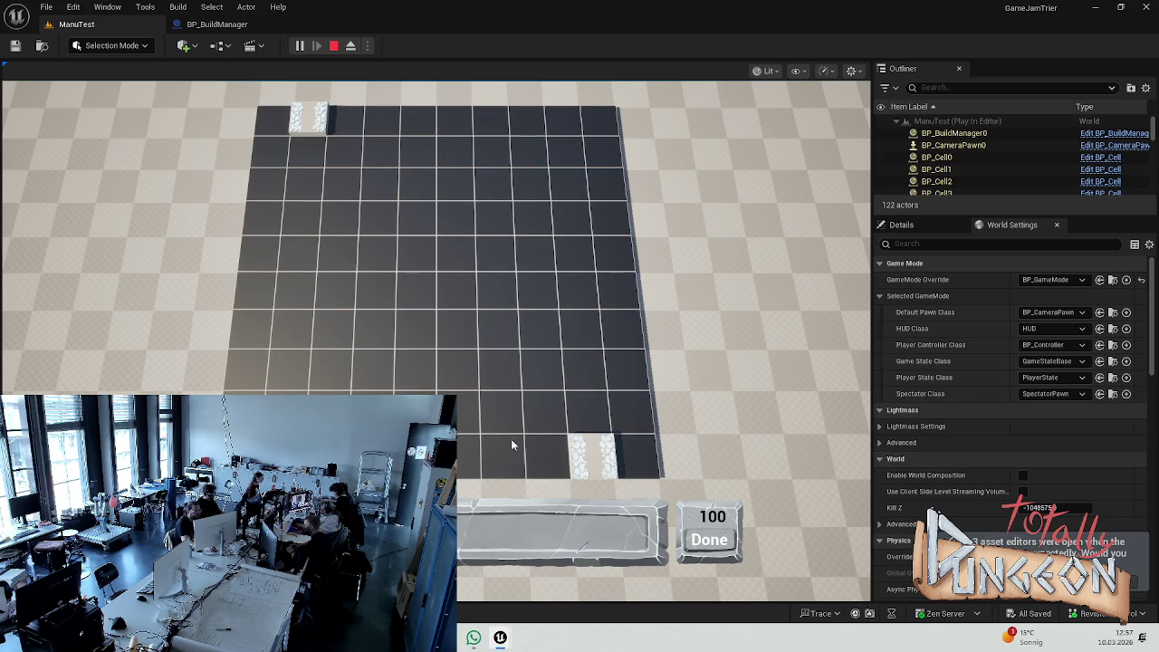
- Restart the ManuTest Play-In-Editor session and pan the camera across the grid
key(Escape)
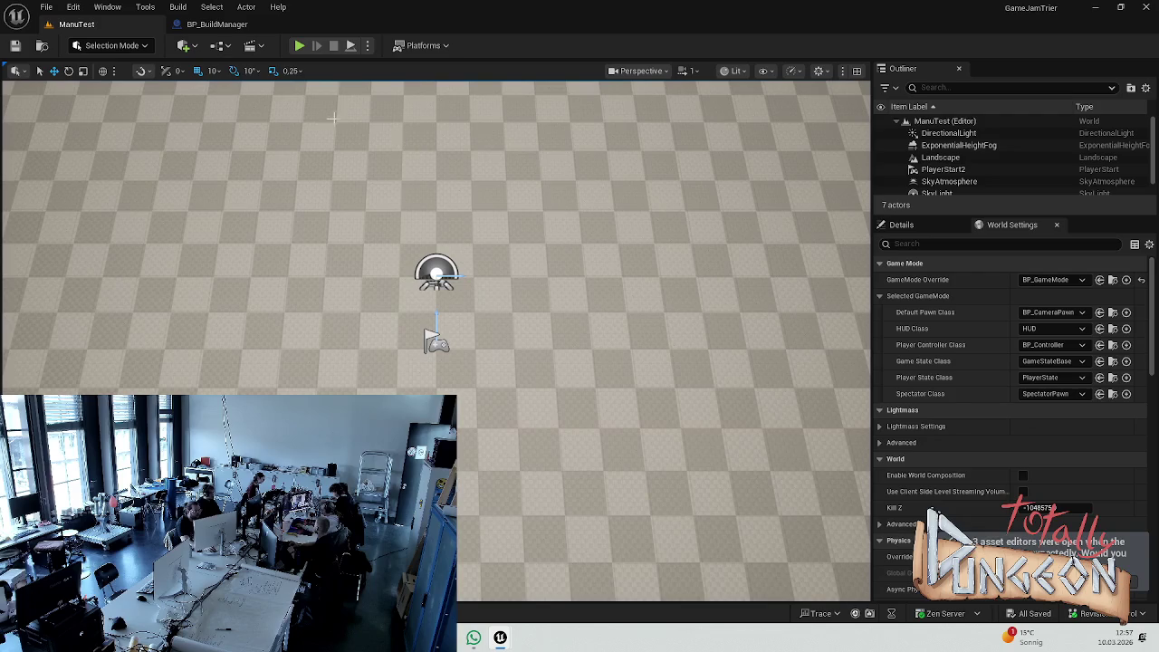
click(300, 45)
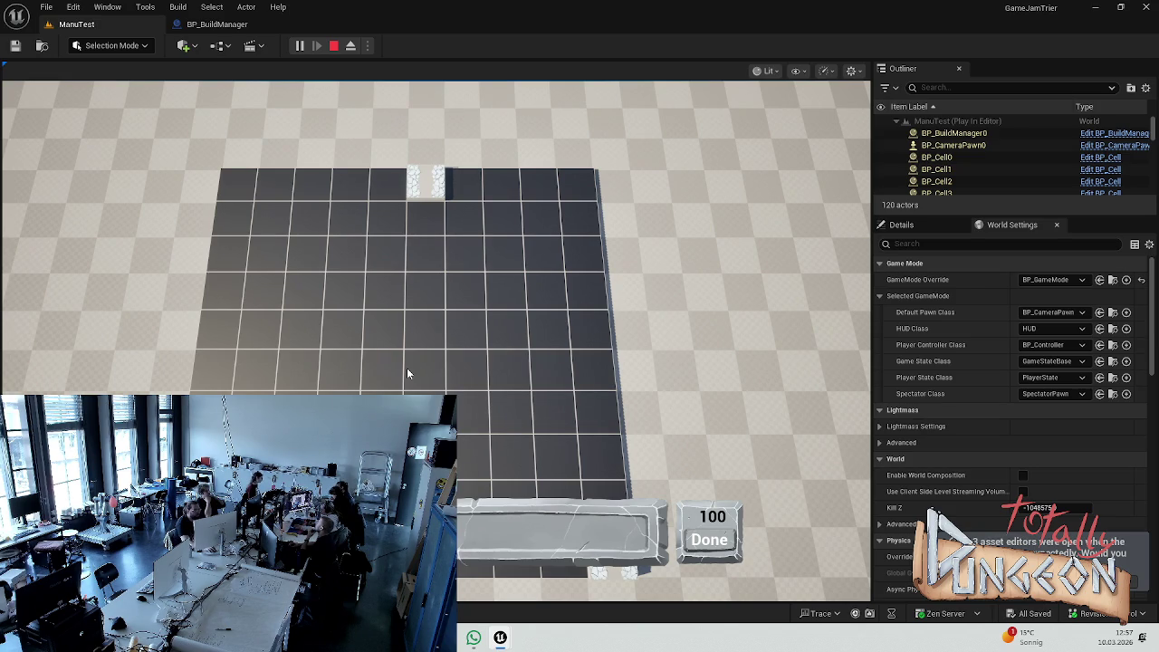
mouse_move(535, 422)
mouse_down()
mouse_move(559, 87)
mouse_move(663, 370)
mouse_up()
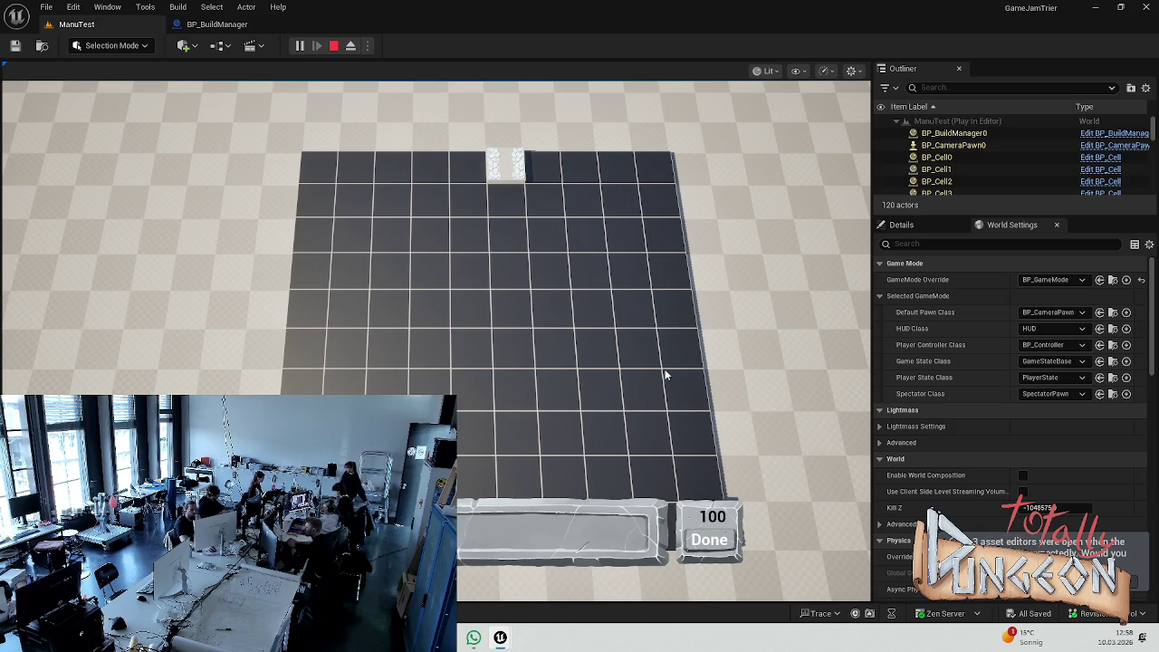
- Move the game camera over the grid, then stop play to return to BP_BuildManager's RandomizeStartAndEnd graph
key(a)
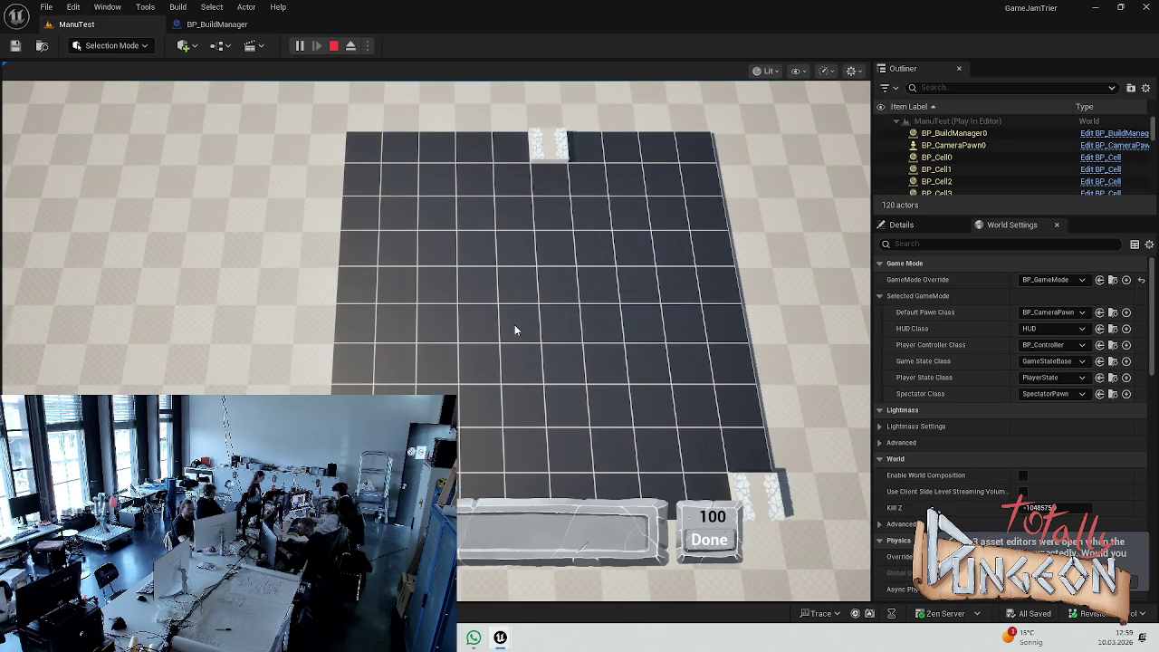
key(Escape)
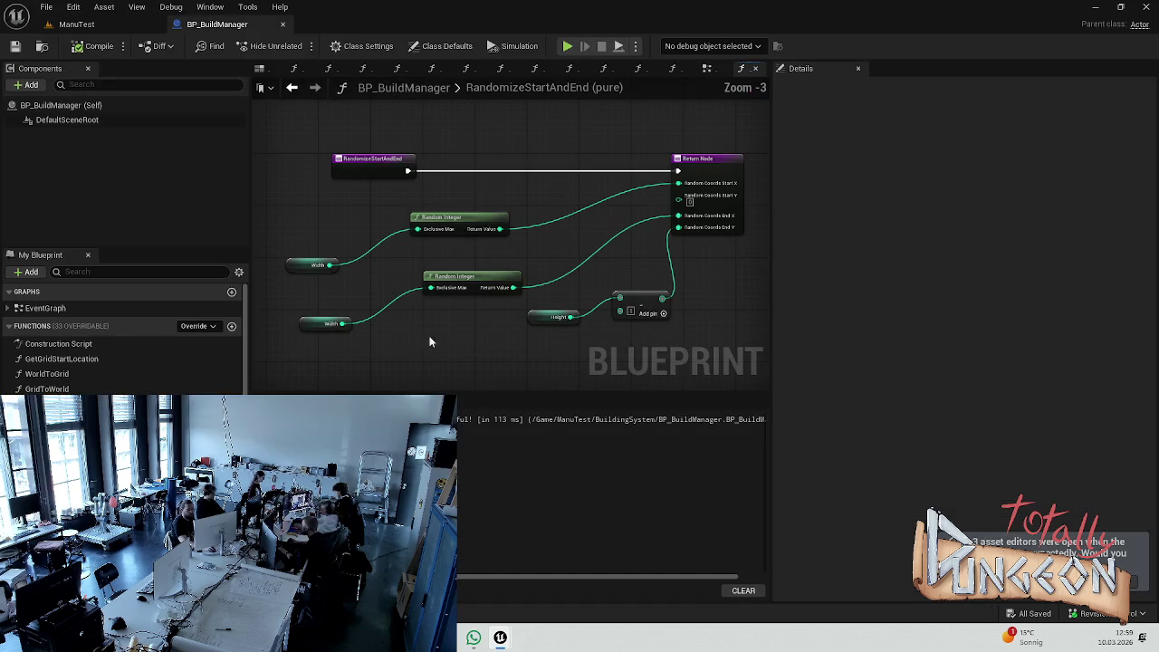
- Move both Width getter nodes up beside their Random Integer nodes, then open RotateHeldBuilding
drag(317, 265, 349, 245)
drag(311, 328, 334, 302)
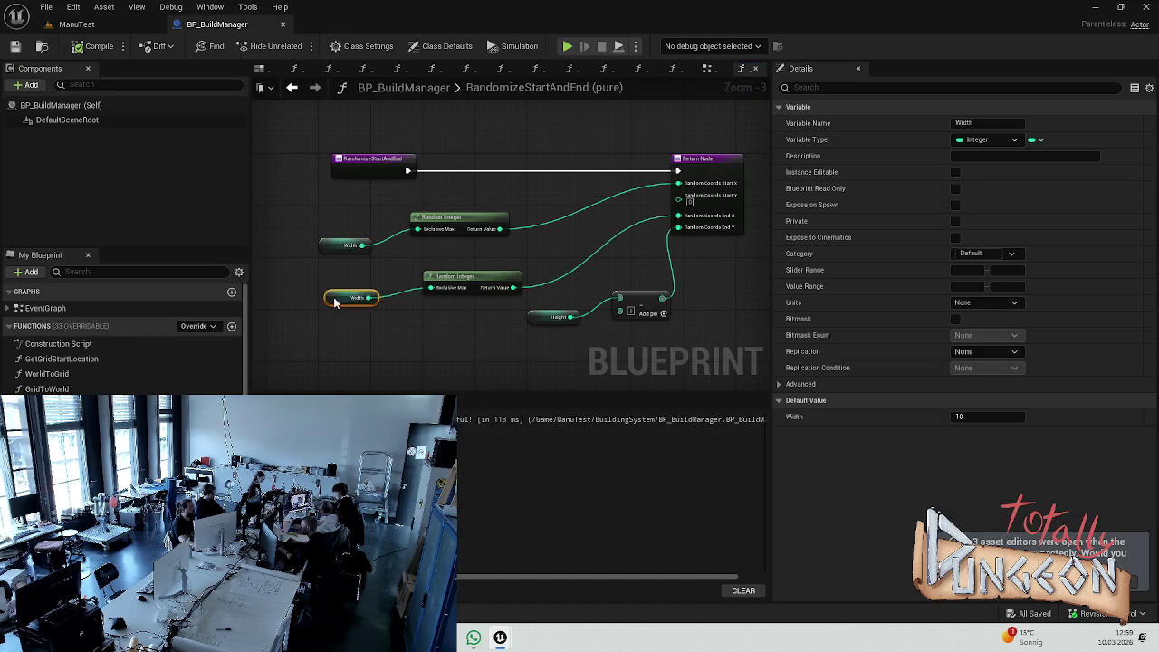
drag(483, 338, 411, 339)
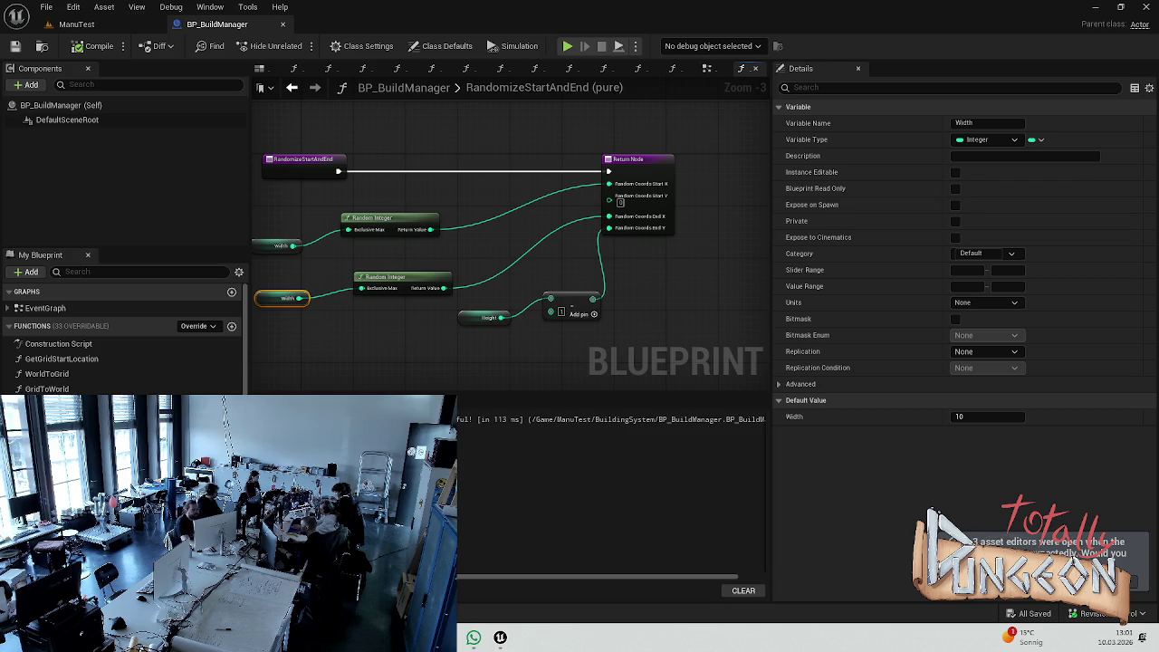
click(318, 352)
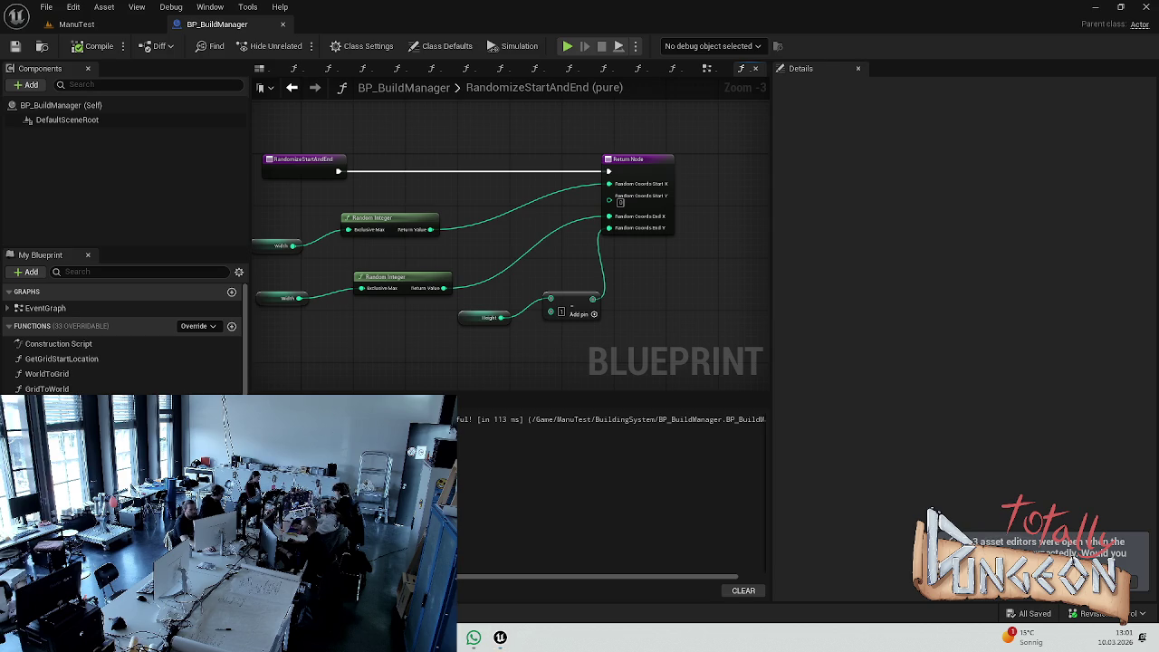
scroll(122, 344, down, 5)
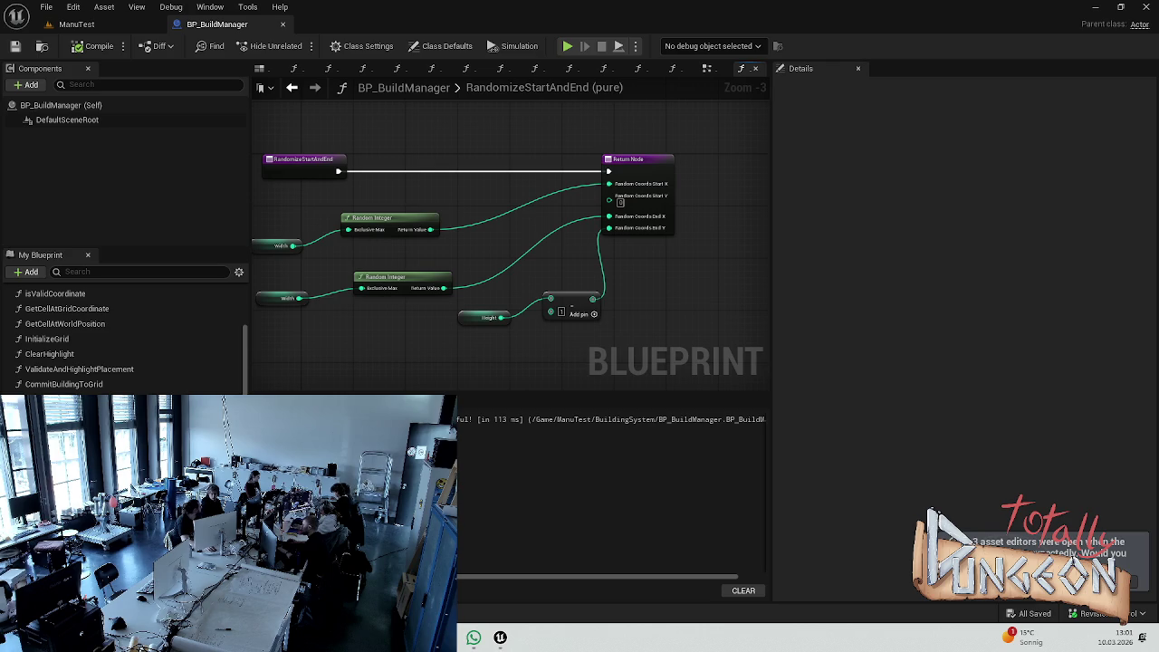
double_click(63, 414)
- Select the RotateHeldBuilding nodes and shift them further to the right
scroll(453, 286, down, 3)
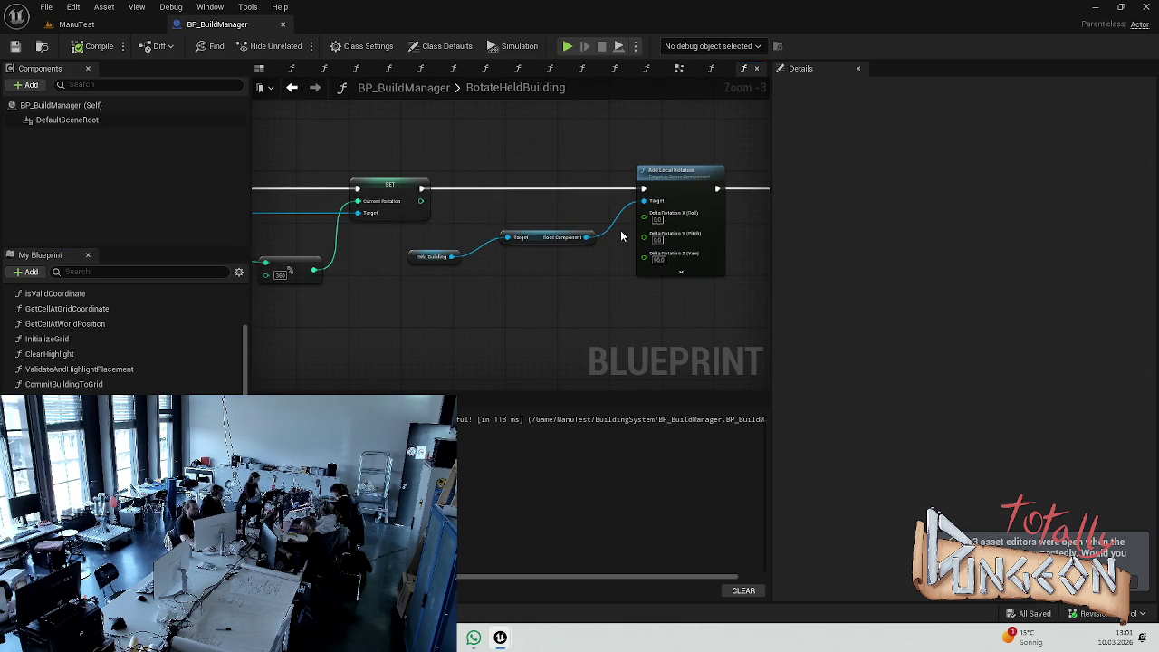
drag(643, 233, 611, 230)
mouse_move(491, 287)
mouse_down()
mouse_move(451, 199)
mouse_move(549, 199)
mouse_move(393, 201)
mouse_up()
scroll(380, 254, down, 1)
mouse_move(349, 322)
mouse_down()
mouse_move(631, 214)
mouse_move(683, 150)
mouse_move(362, 323)
mouse_up()
drag(570, 174, 684, 177)
click(500, 125)
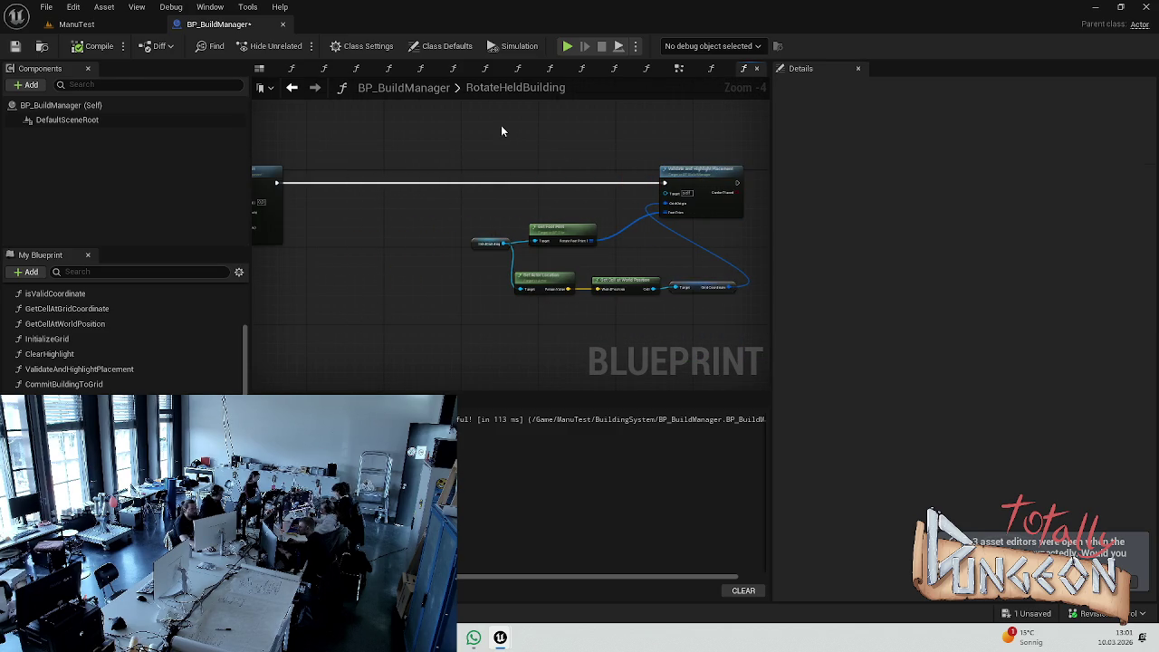
scroll(423, 181, up, 4)
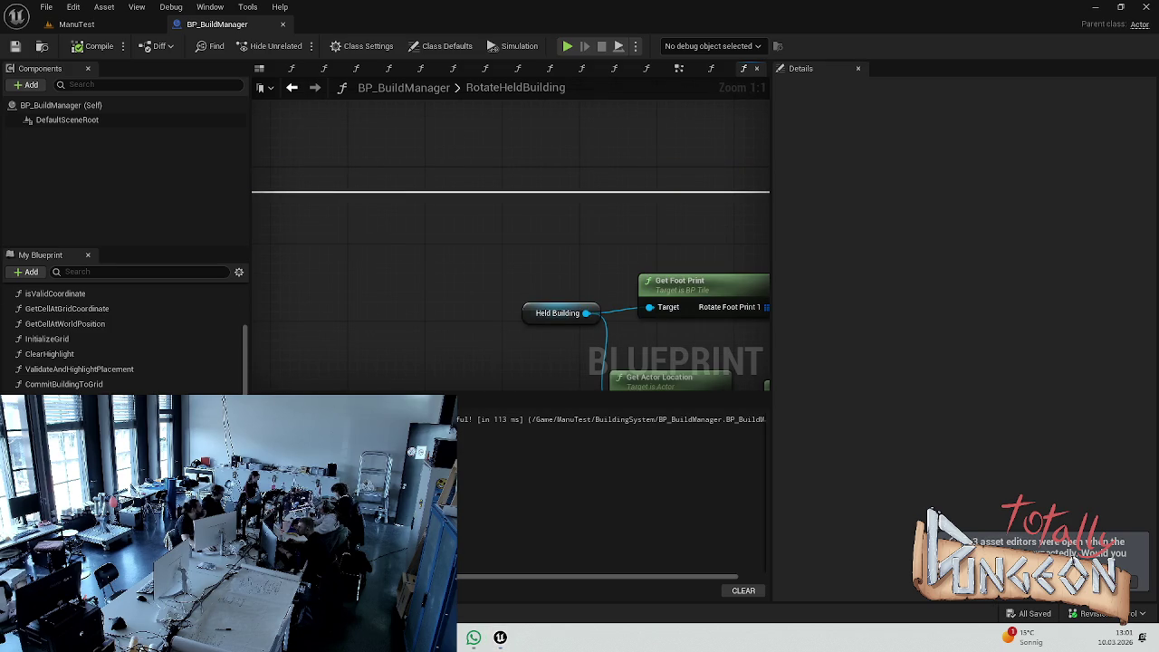
- Pan through the graph to review the SET, Held Building, Root Component and Add Local Rotation nodes
right_click(387, 223)
key(Escape)
scroll(123, 344, down, 5)
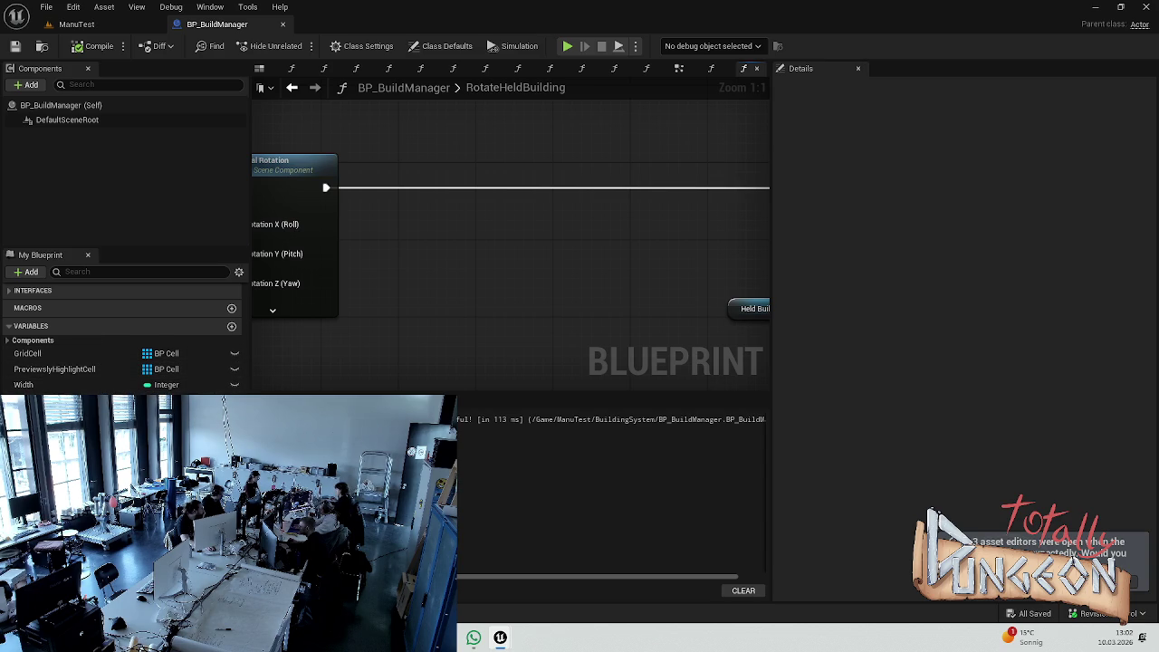
mouse_move(496, 343)
mouse_down()
mouse_move(556, 303)
mouse_move(685, 297)
mouse_up()
mouse_move(350, 343)
mouse_down()
mouse_move(606, 362)
mouse_move(504, 313)
mouse_up()
scroll(535, 305, down, 3)
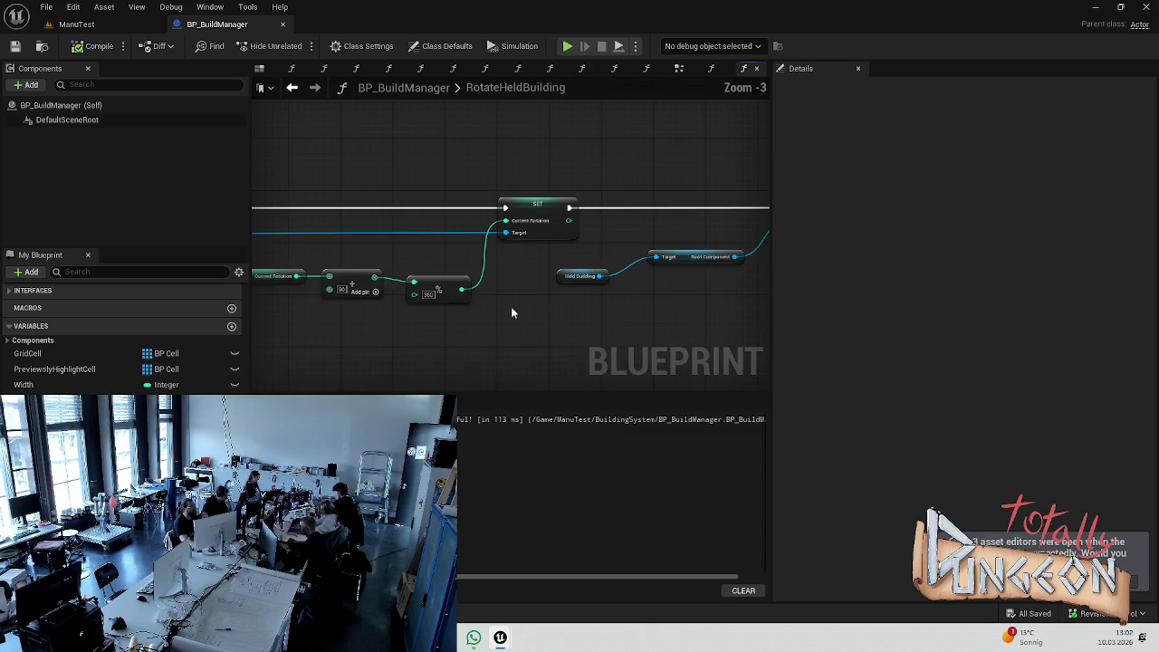
scroll(370, 307, up, 2)
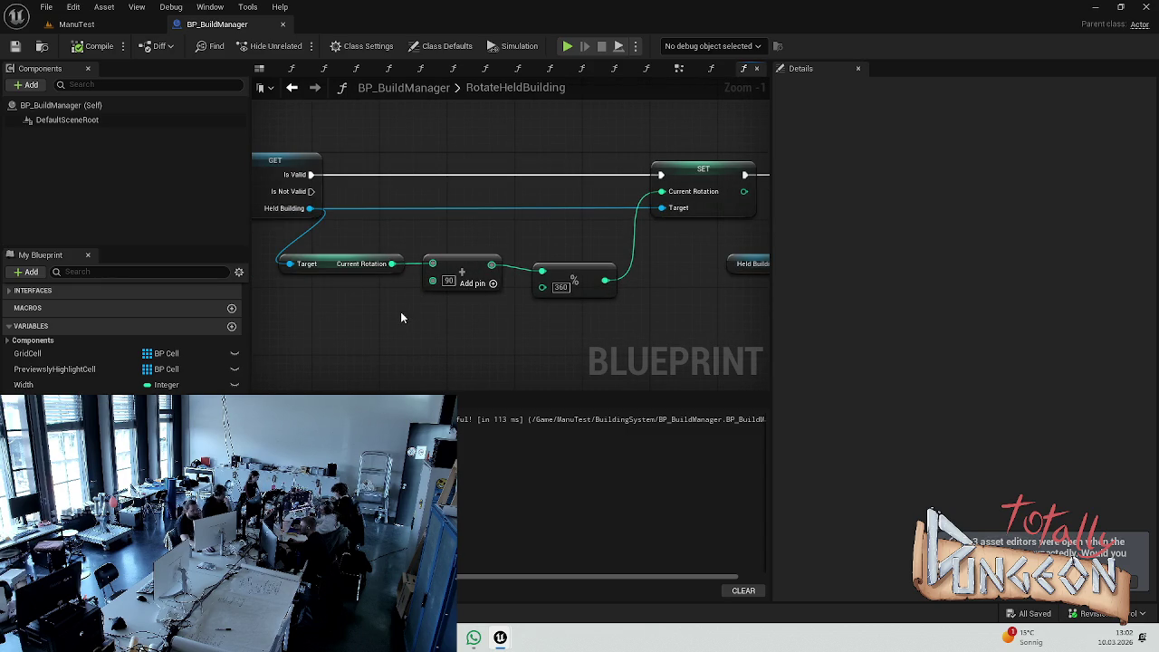
drag(641, 305, 394, 327)
drag(761, 298, 396, 281)
mouse_move(590, 272)
mouse_down()
mouse_move(494, 264)
mouse_move(437, 229)
mouse_up()
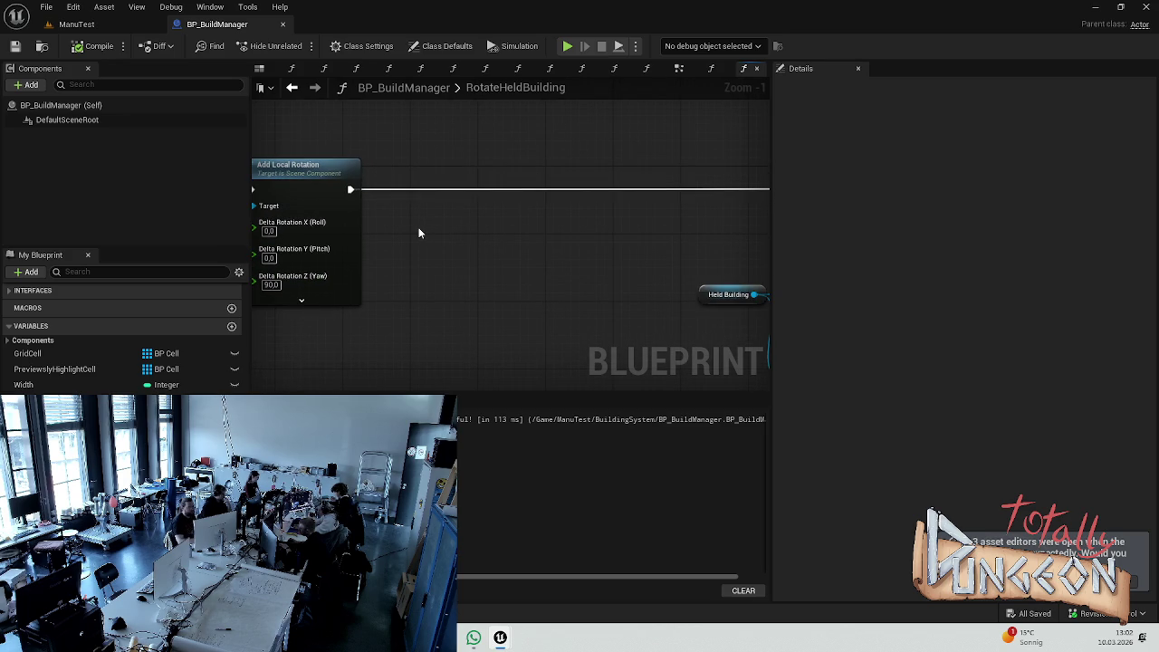
mouse_move(369, 215)
mouse_down()
mouse_move(631, 227)
mouse_move(588, 181)
mouse_move(595, 155)
mouse_move(277, 251)
mouse_up()
scroll(576, 228, up, 1)
drag(576, 228, 460, 258)
right_click(424, 251)
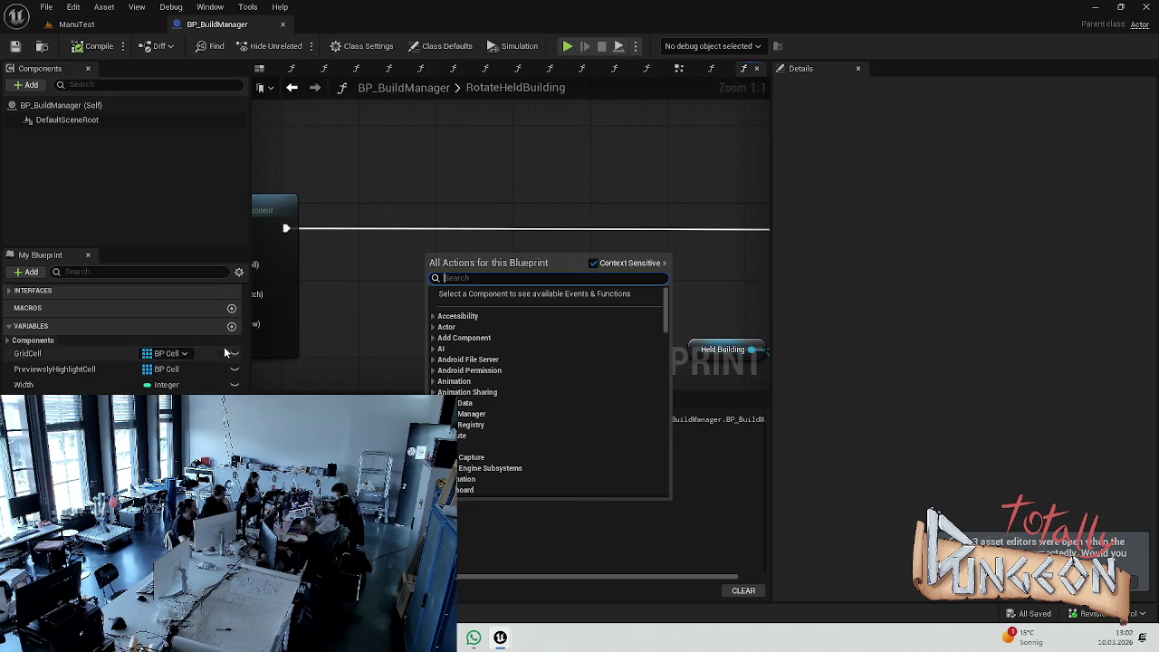
- Create an Integer variable named rotationIndex and save the blueprint
scroll(232, 335, up, 5)
scroll(232, 338, down, 5)
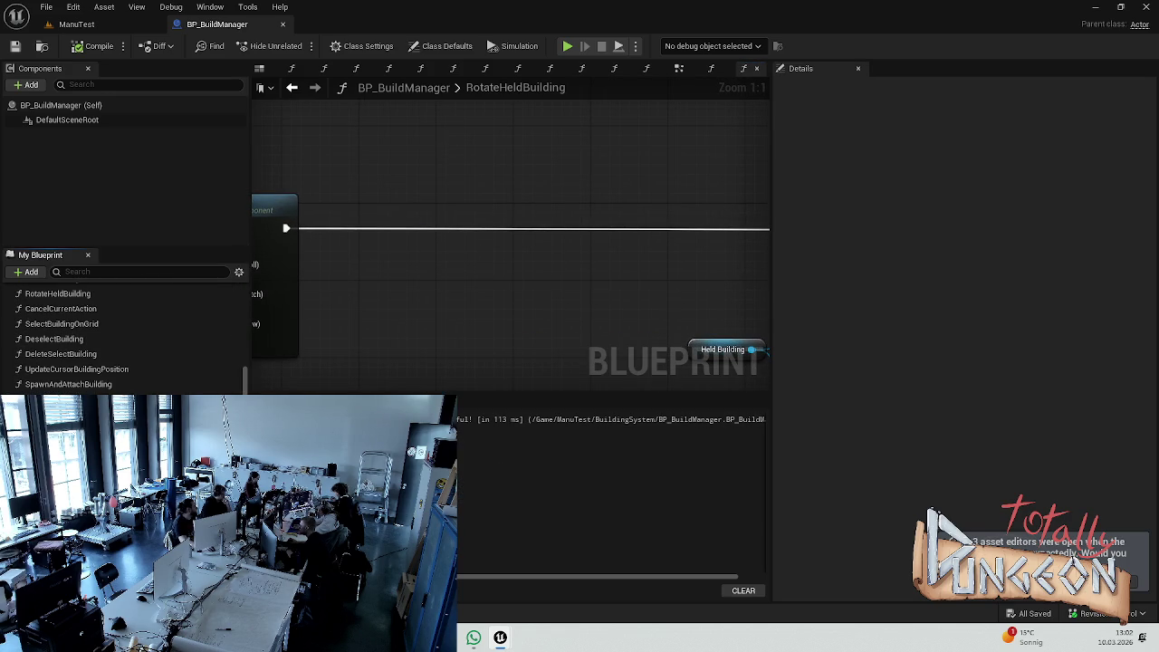
scroll(233, 344, down, 1)
click(231, 325)
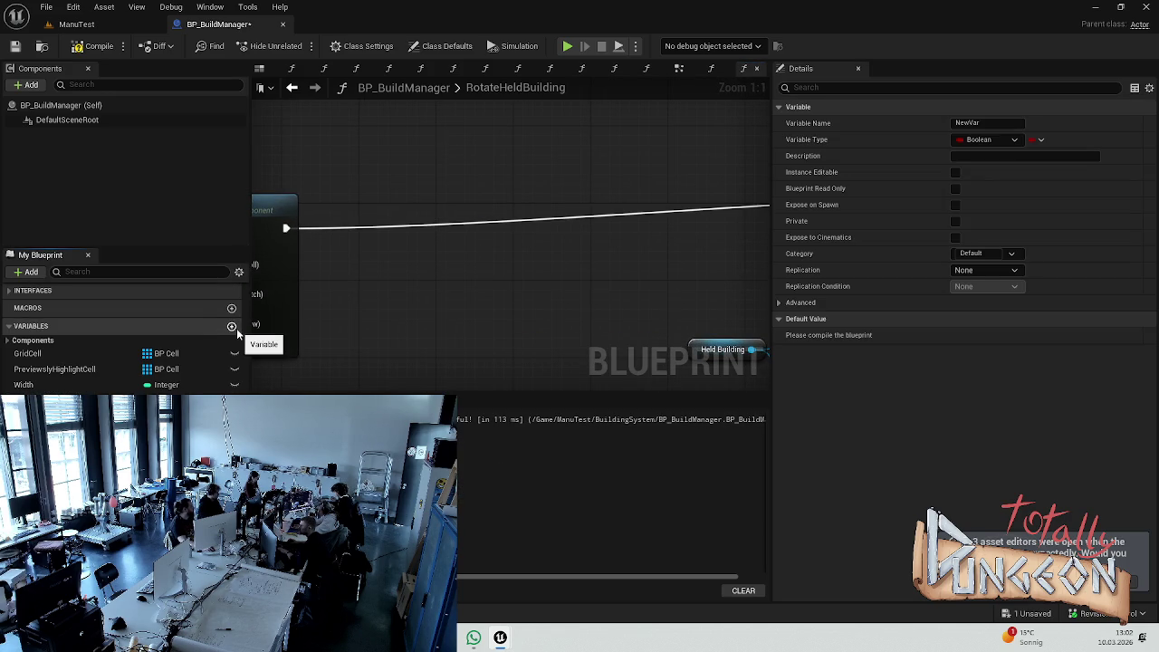
text(rotationIndex)
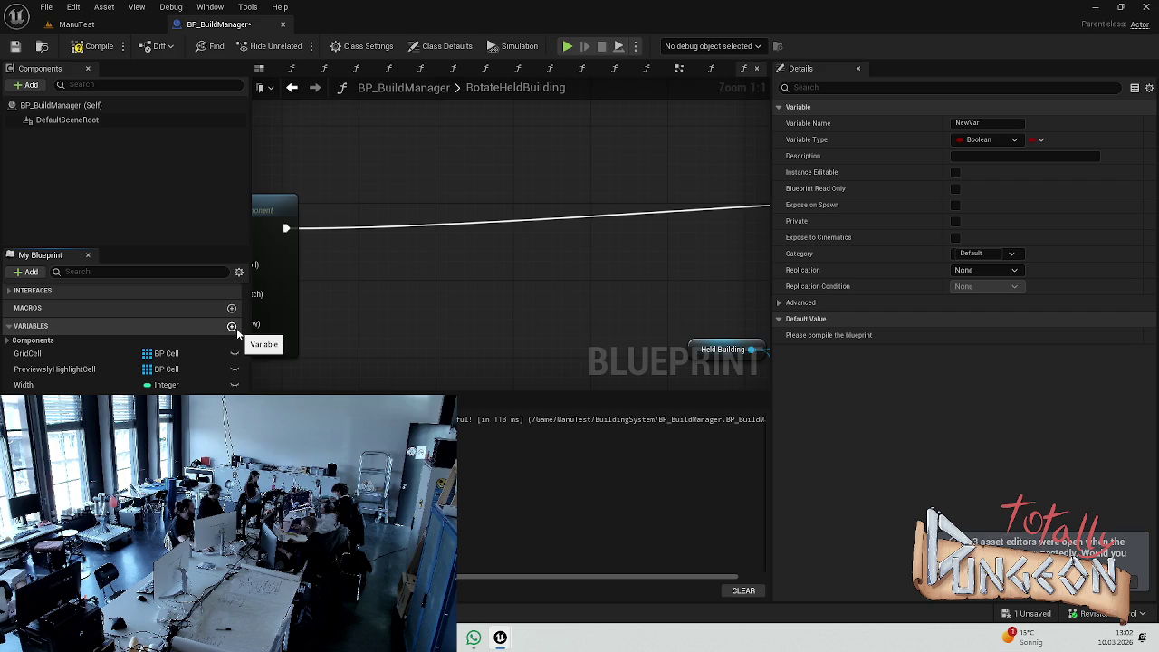
key(Return)
click(181, 385)
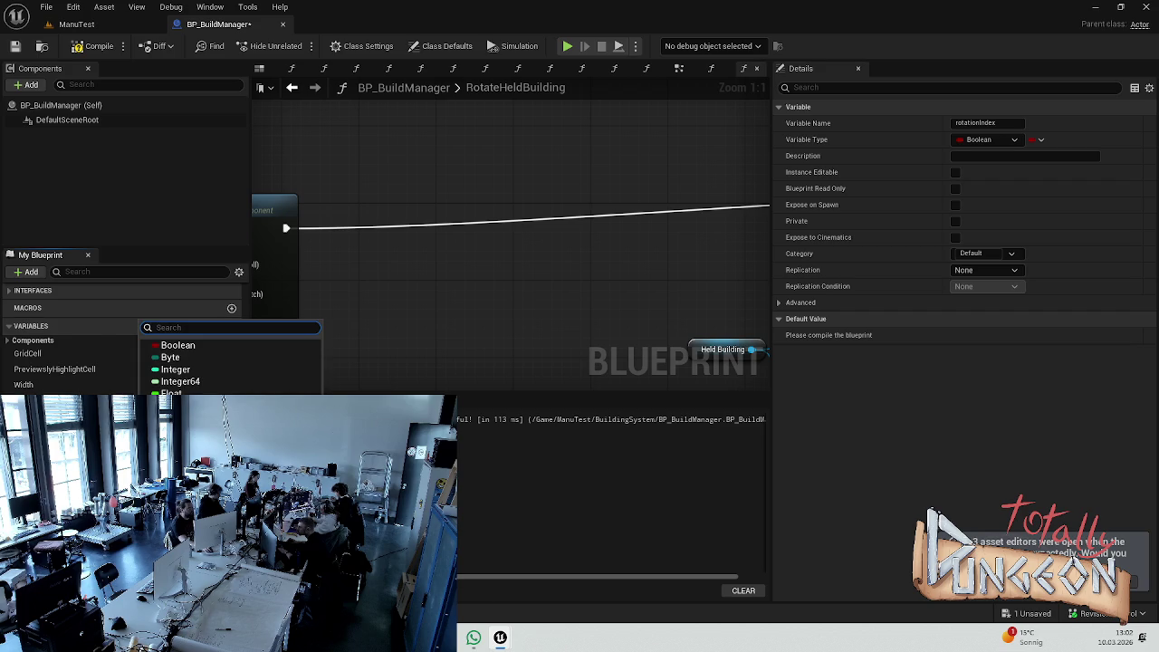
click(177, 370)
key(ctrl+s)
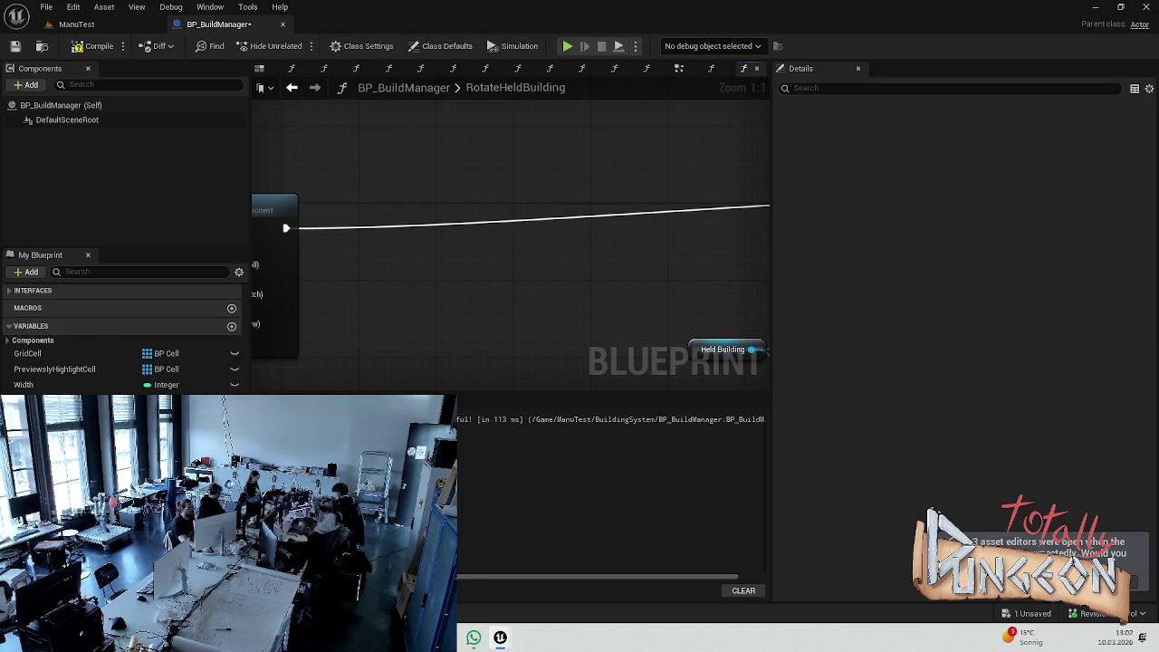
- Place a SET Rotation Index node in the graph and inspect the variable's settings
mouse_move(54, 400)
mouse_down()
mouse_move(378, 237)
mouse_move(396, 279)
mouse_up()
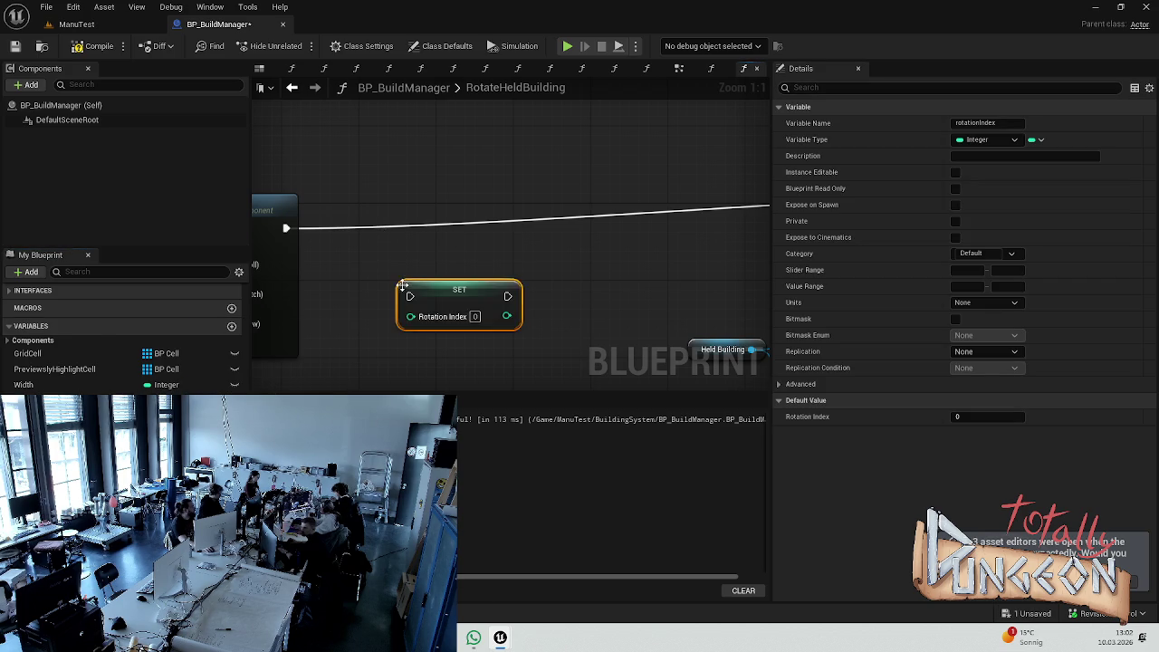
scroll(127, 343, up, 5)
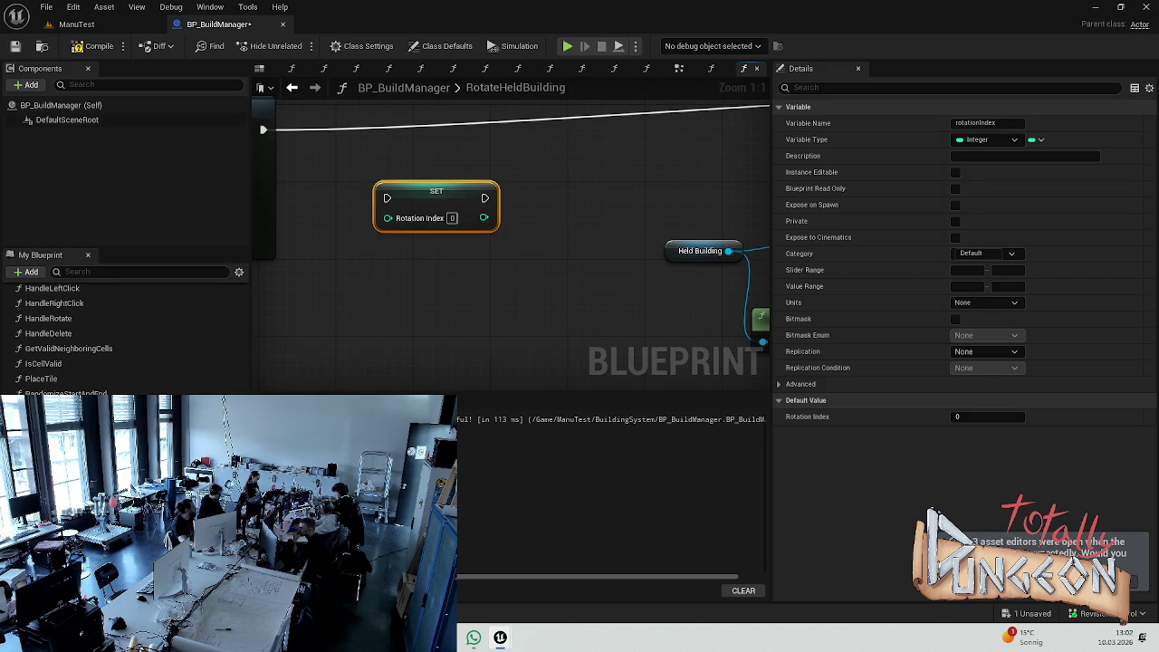
scroll(127, 344, up, 1)
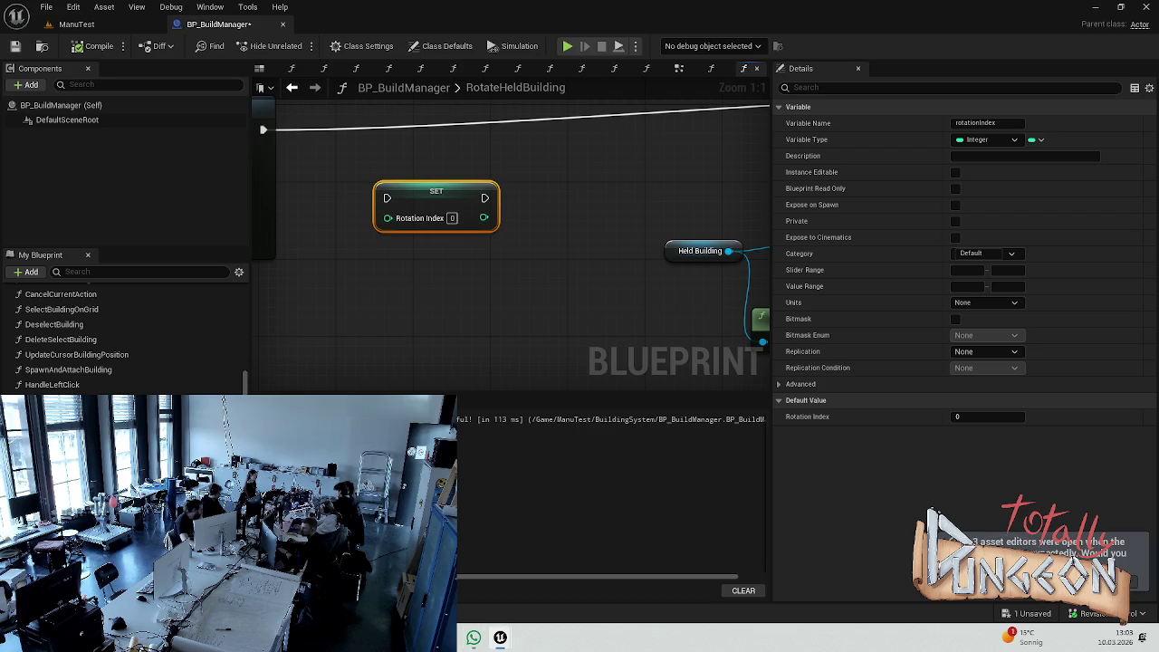
click(411, 248)
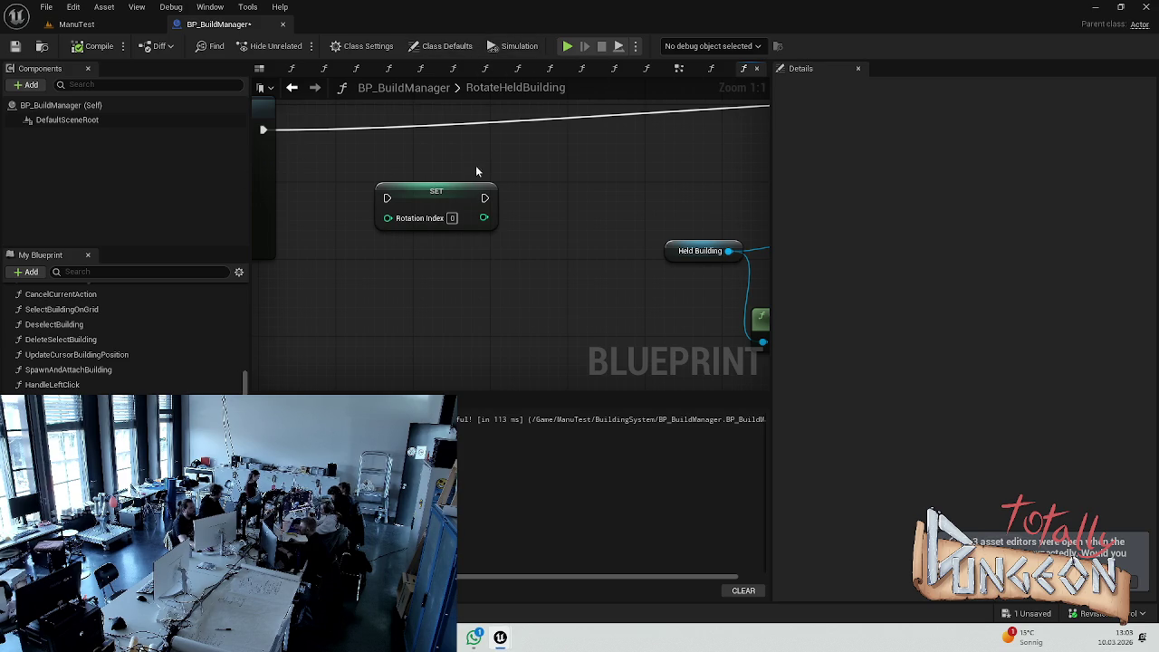
click(447, 201)
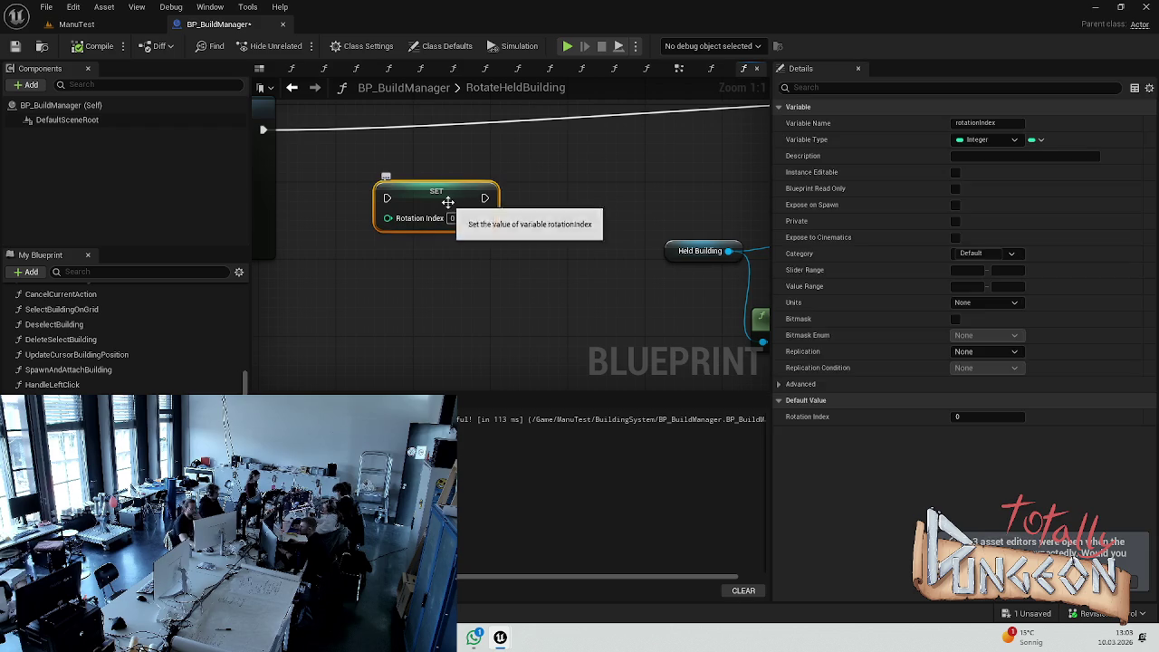
click(543, 171)
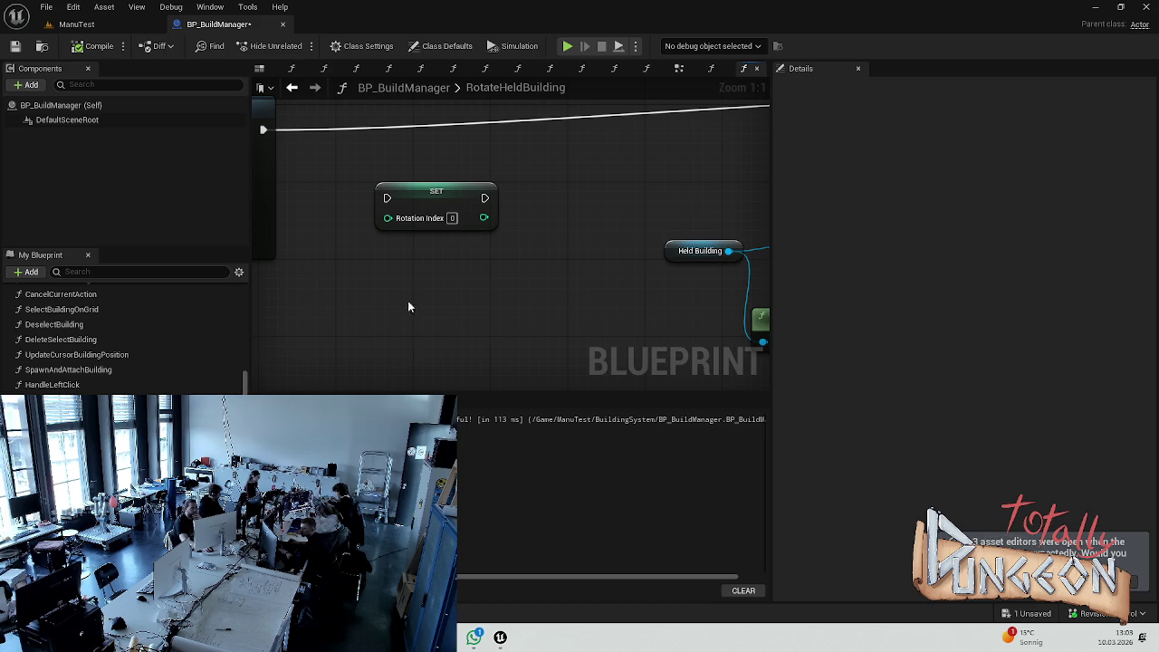
- Delete the SET Rotation Index node and pan to the Add Local Rotation node
click(420, 233)
mouse_move(392, 224)
mouse_down()
mouse_move(429, 175)
mouse_move(431, 192)
mouse_up()
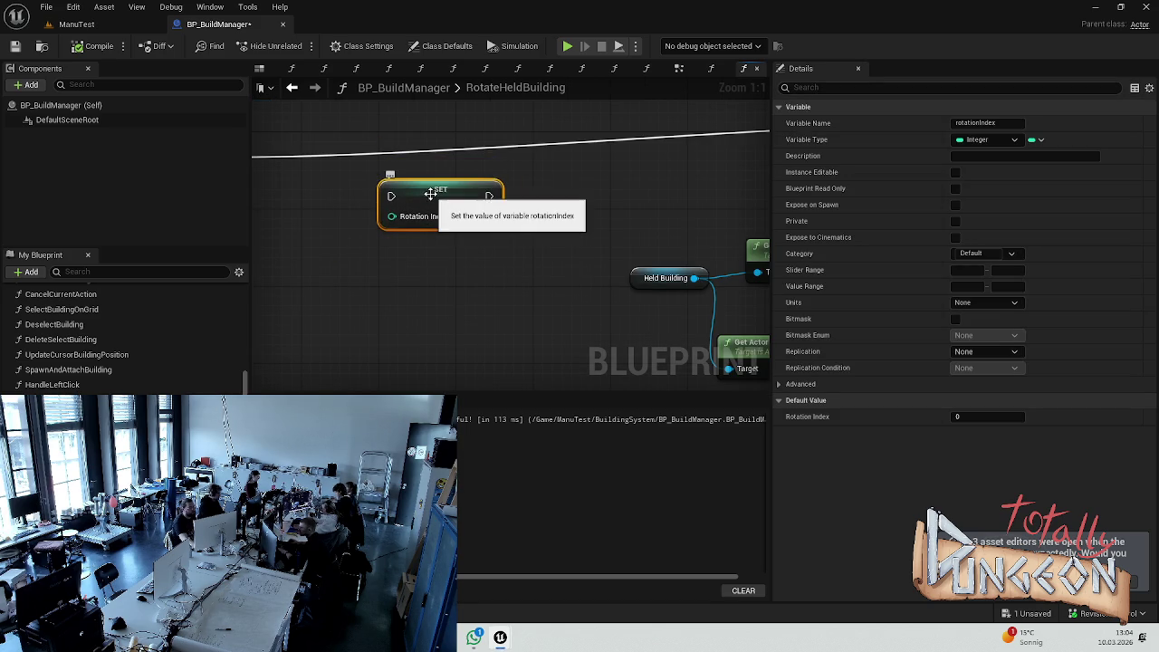
key(Delete)
mouse_move(362, 257)
mouse_down()
mouse_move(517, 245)
mouse_move(471, 247)
mouse_up()
scroll(442, 244, down, 1)
right_click(443, 240)
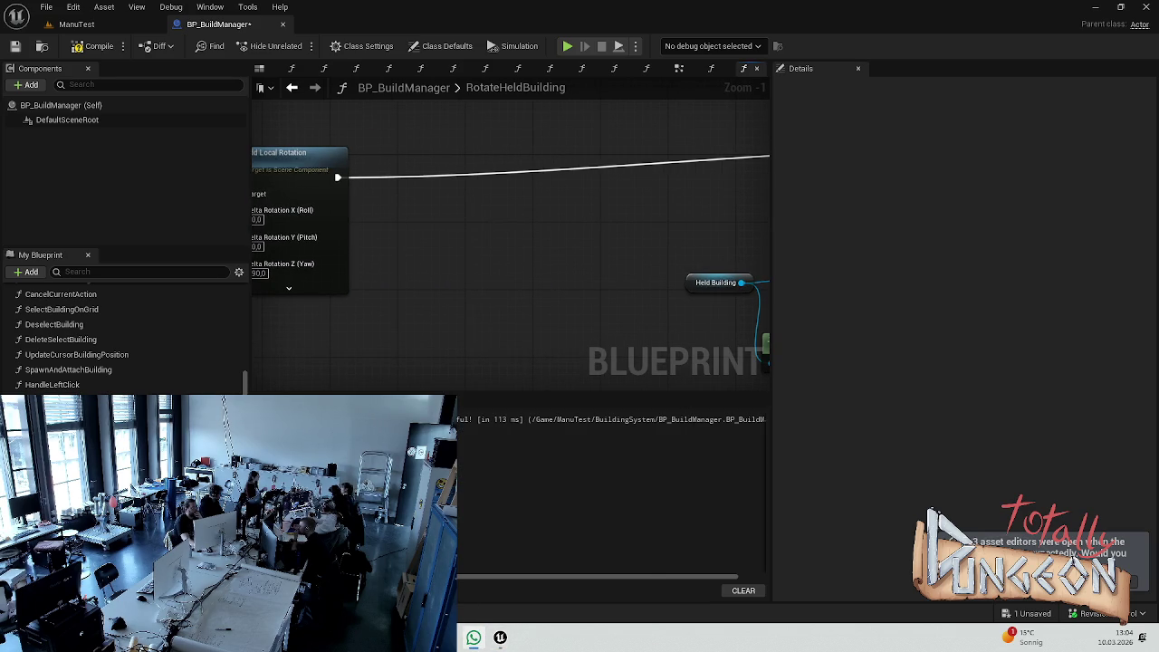
- Add a Rotation Index setter, then delete it as unneeded
scroll(122, 339, down, 5)
drag(40, 403, 457, 177)
click(480, 186)
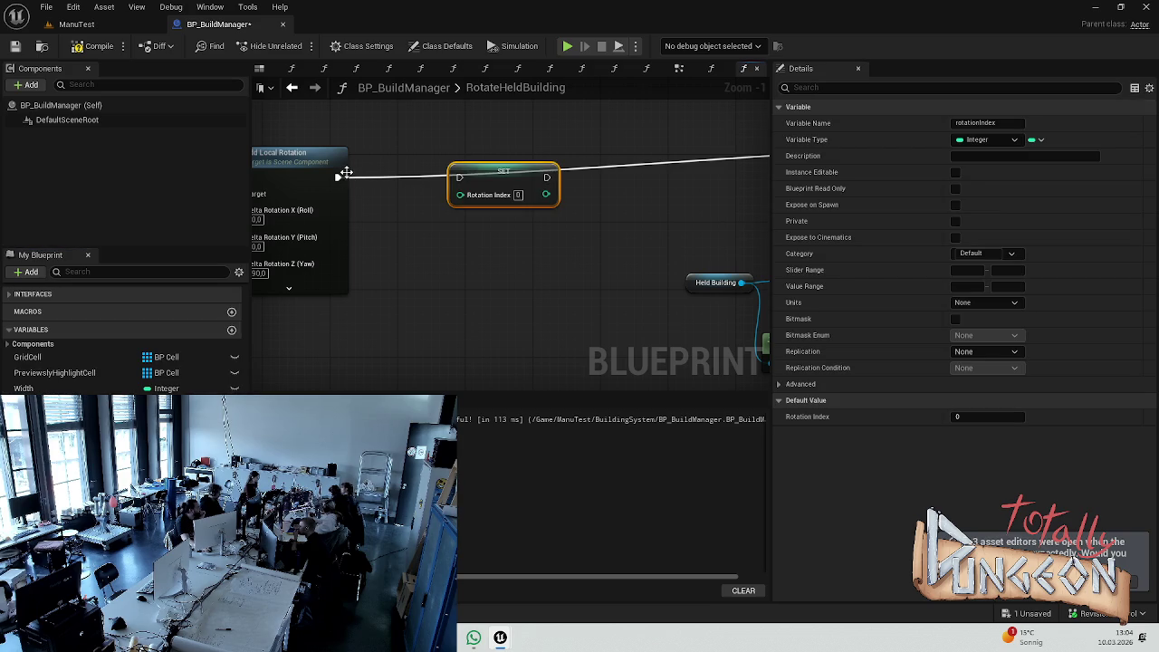
drag(369, 181, 512, 181)
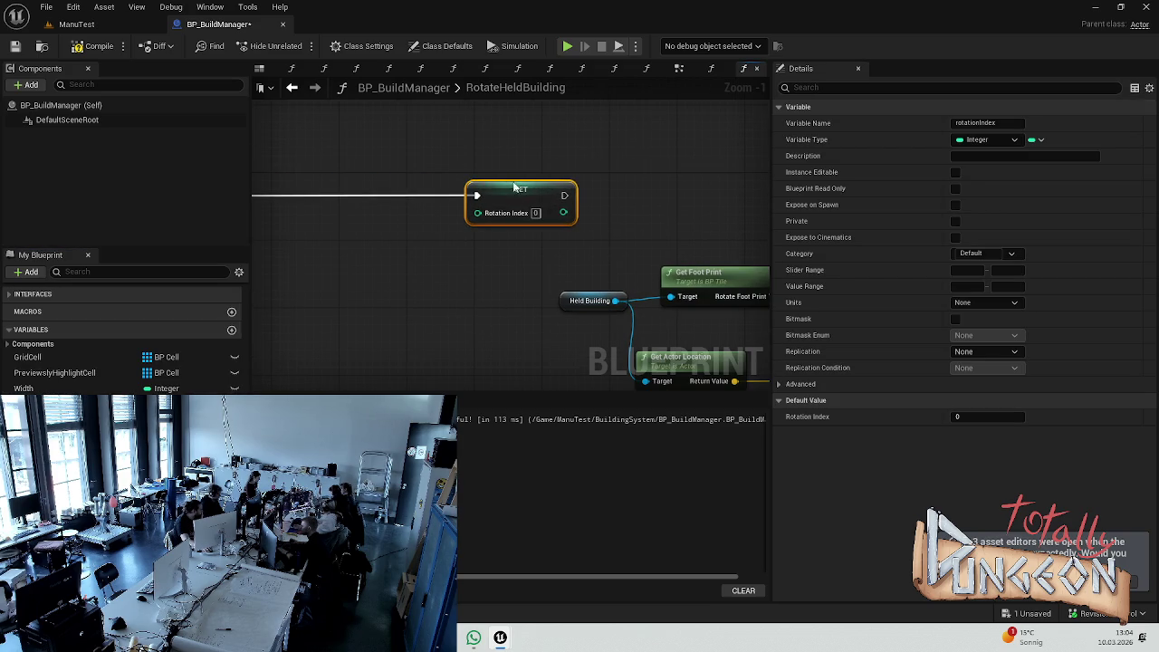
key(Delete)
- Add a Branch after Add Local Rotation, wire its execution input, and shift downstream nodes left
right_click(370, 186)
key(Escape)
mouse_move(362, 183)
mouse_down()
mouse_move(432, 188)
mouse_move(309, 193)
mouse_up()
click(432, 188)
mouse_move(481, 193)
mouse_down()
mouse_move(536, 182)
mouse_move(472, 264)
mouse_move(409, 303)
mouse_up()
click(487, 151)
key(ctrl+s)
scroll(597, 254, down, 4)
drag(544, 217, 513, 220)
click(506, 179)
scroll(635, 304, up, 4)
- Add a Rotation Index == 1 check feeding the Branch Condition and save
mouse_move(54, 404)
mouse_down()
mouse_move(325, 322)
mouse_move(298, 303)
mouse_move(374, 287)
mouse_up()
click(438, 333)
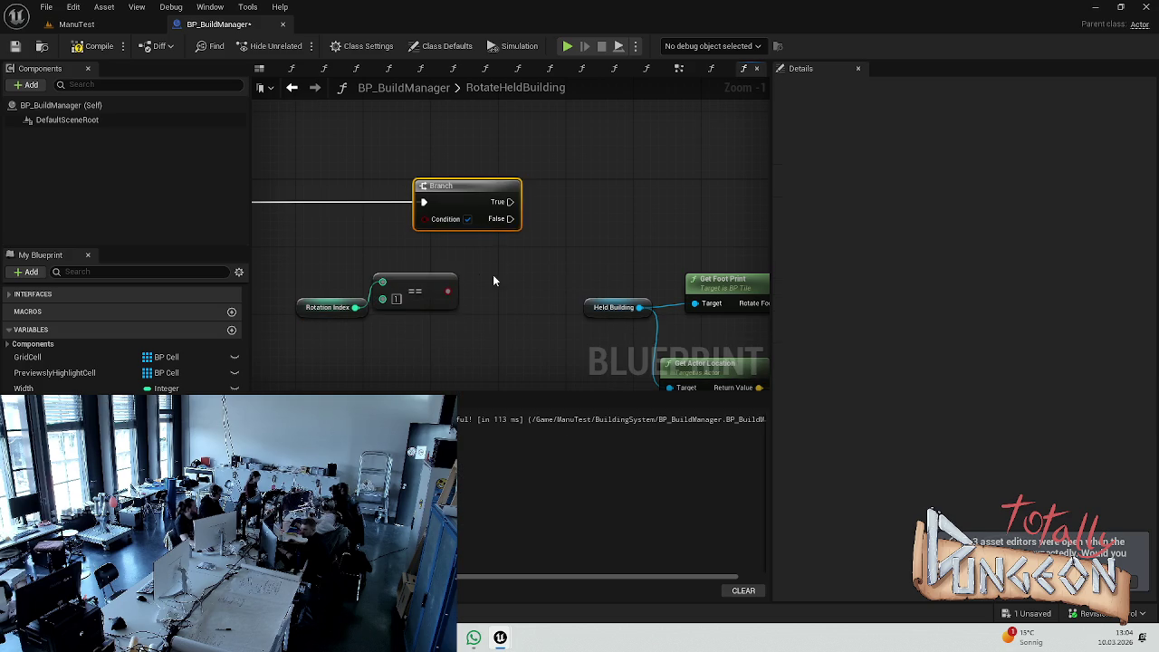
drag(499, 261, 649, 266)
click(419, 306)
click(602, 340)
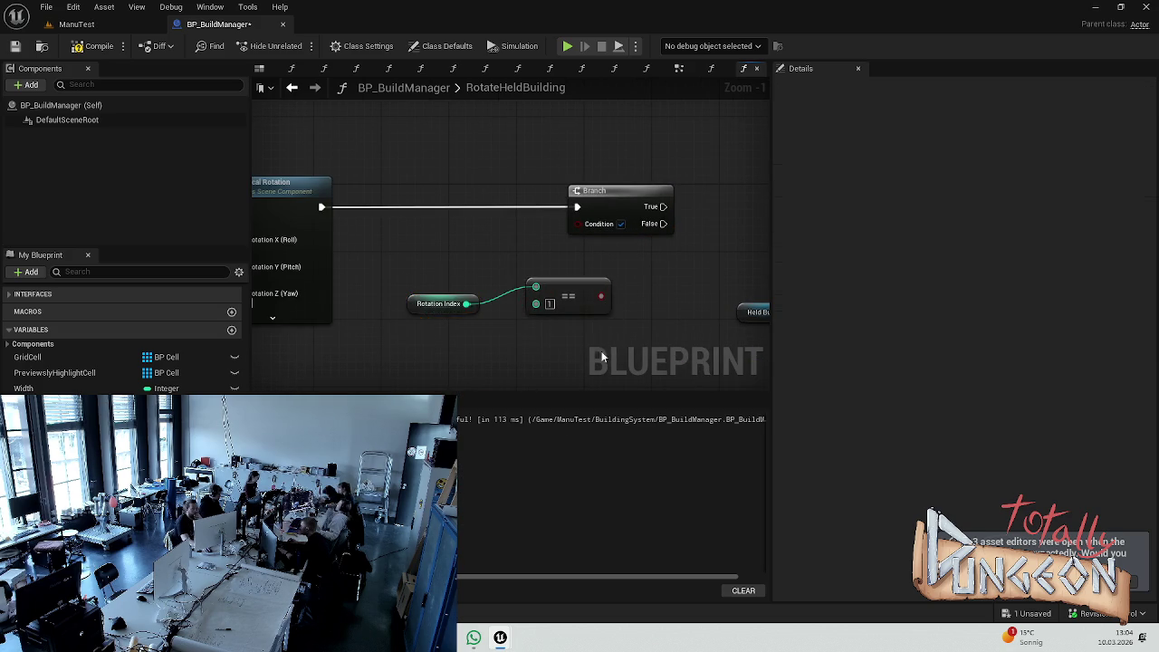
mouse_move(375, 335)
mouse_down()
mouse_move(482, 274)
mouse_move(532, 221)
mouse_up()
click(462, 226)
key(ctrl+s)
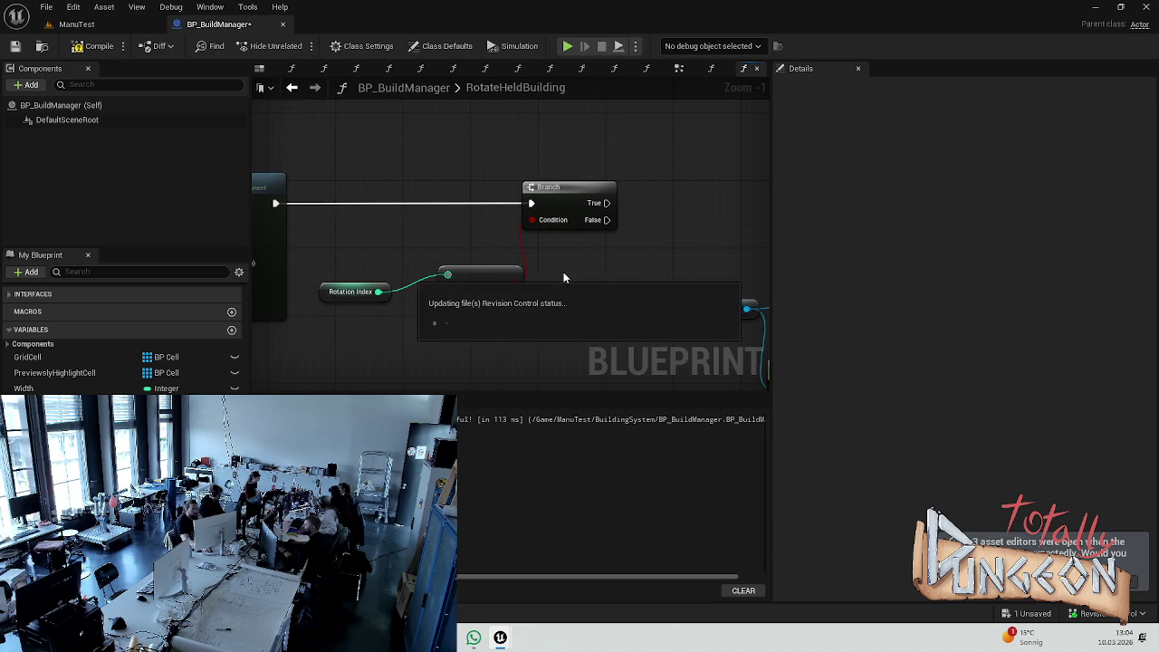
scroll(482, 265, down, 2)
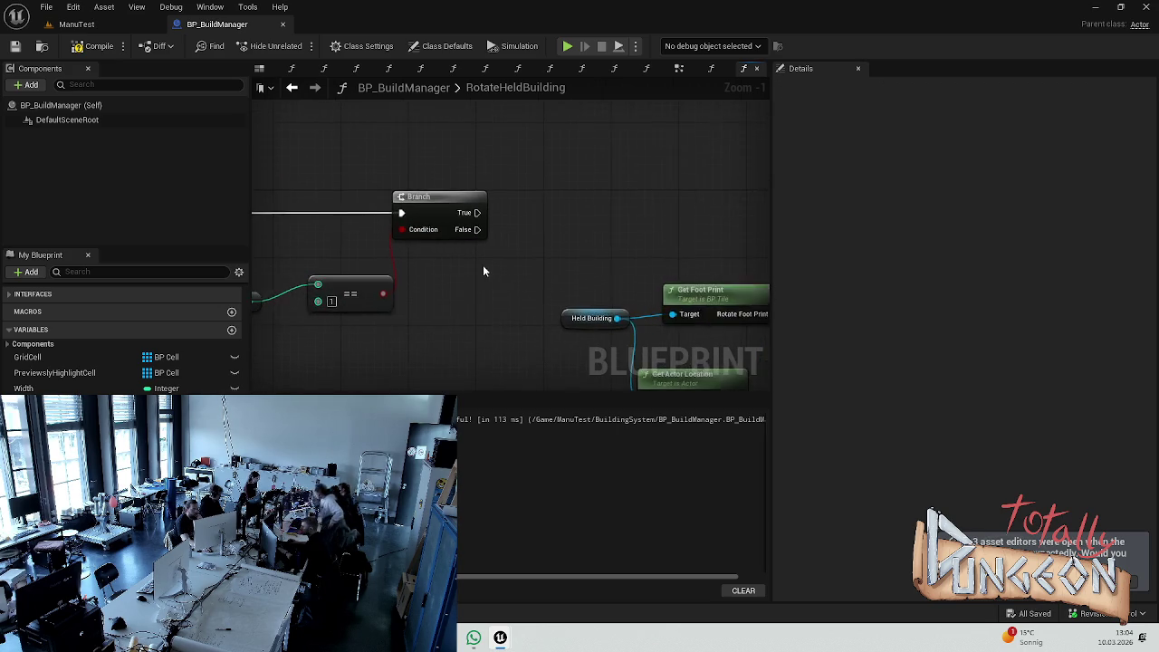
- Shift the Held Building, Get Foot Print and Validate nodes right to free space after the Branch
scroll(599, 267, down, 2)
click(598, 176)
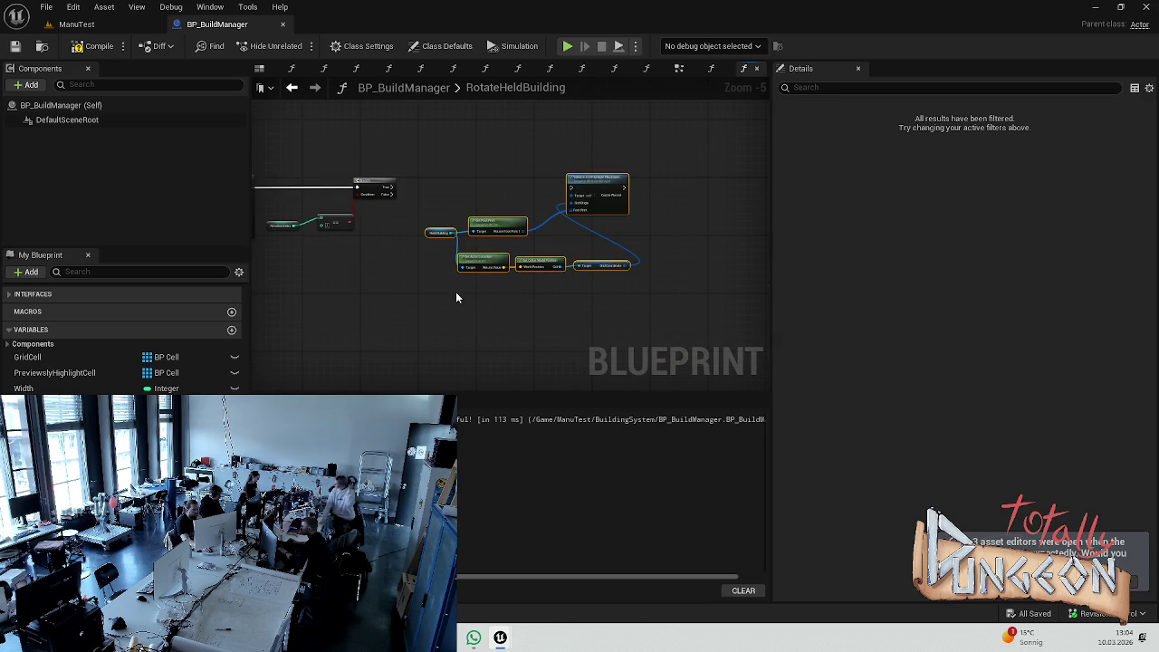
drag(597, 174, 663, 175)
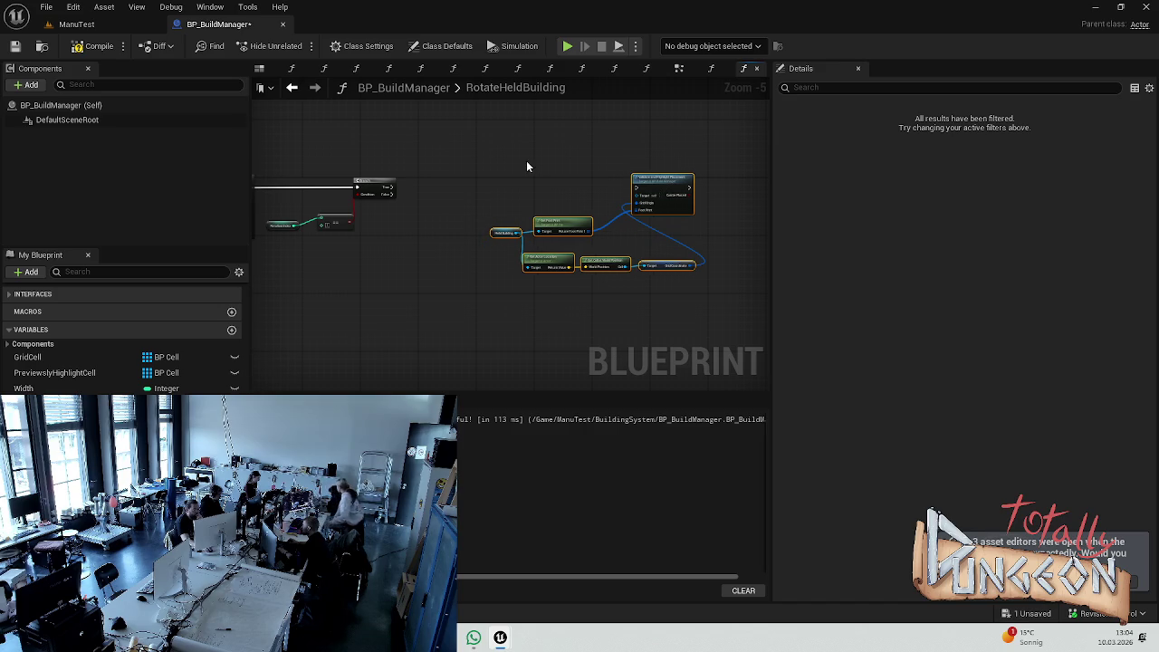
click(462, 188)
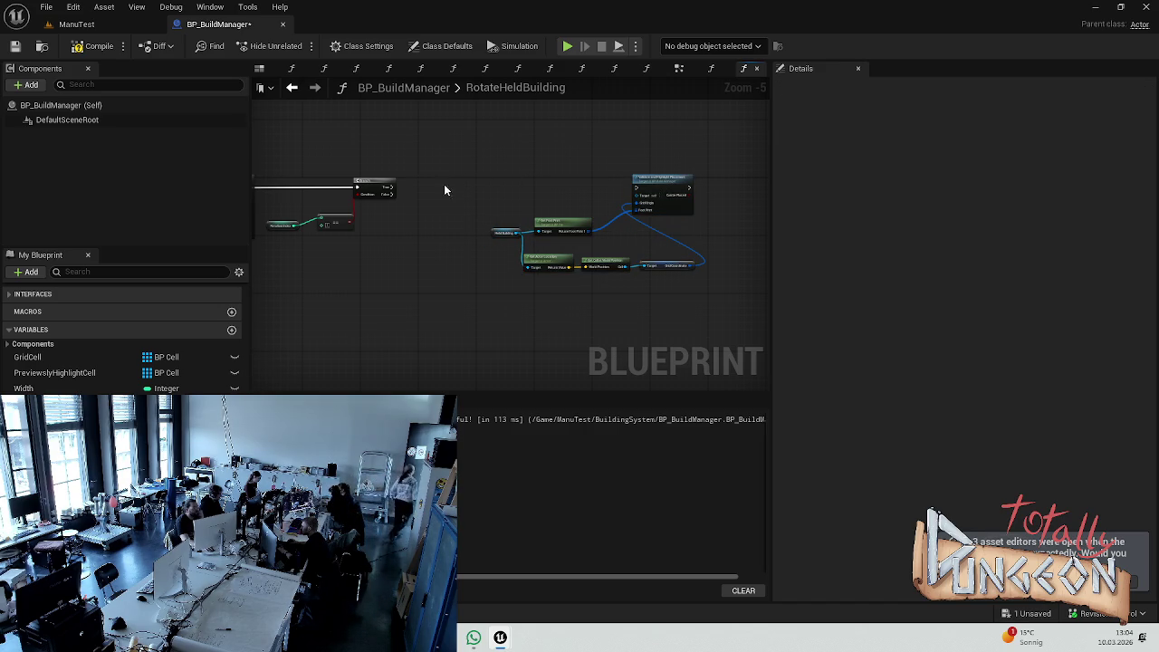
drag(370, 205, 560, 179)
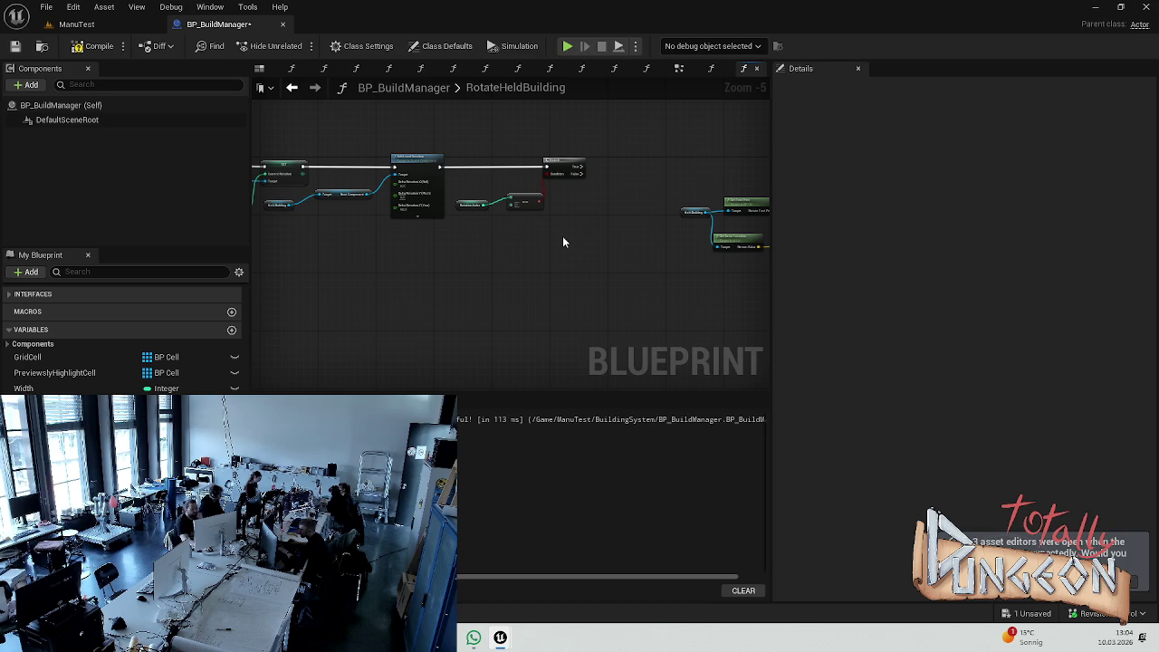
scroll(465, 240, up, 5)
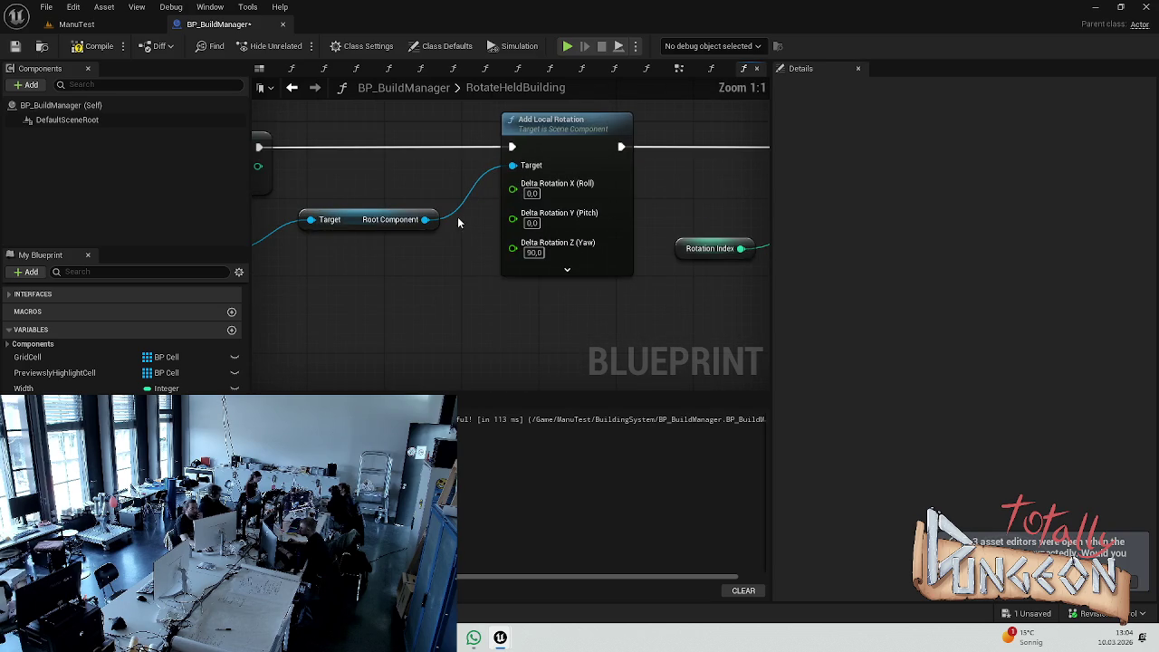
drag(440, 269, 567, 316)
drag(599, 314, 448, 281)
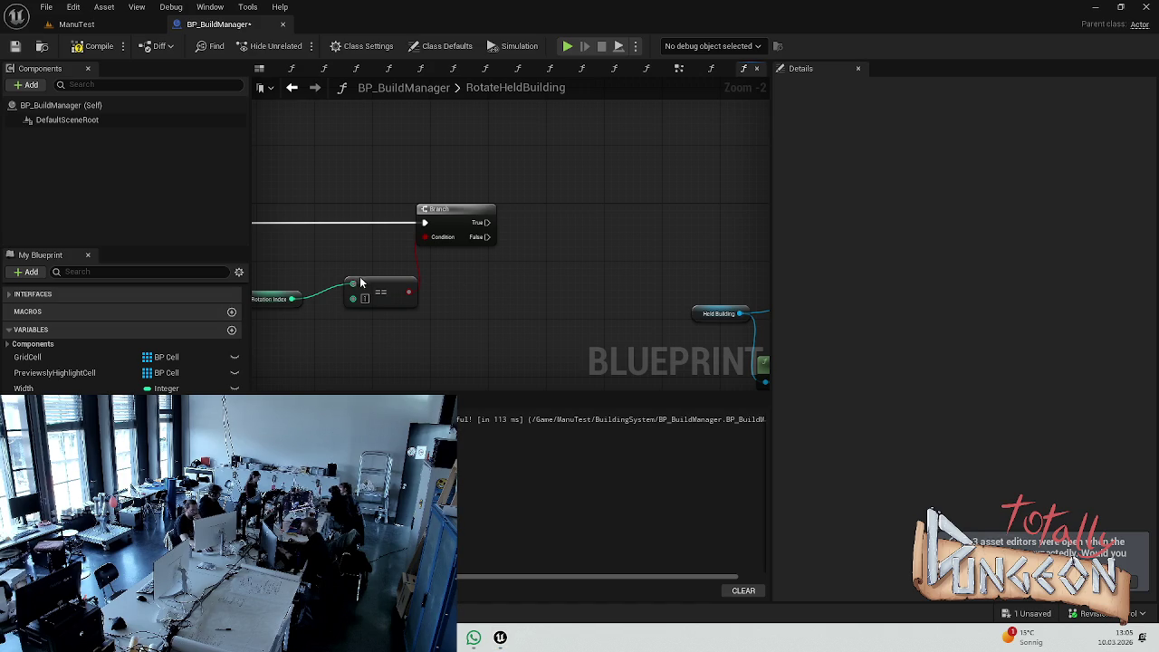
scroll(489, 258, up, 2)
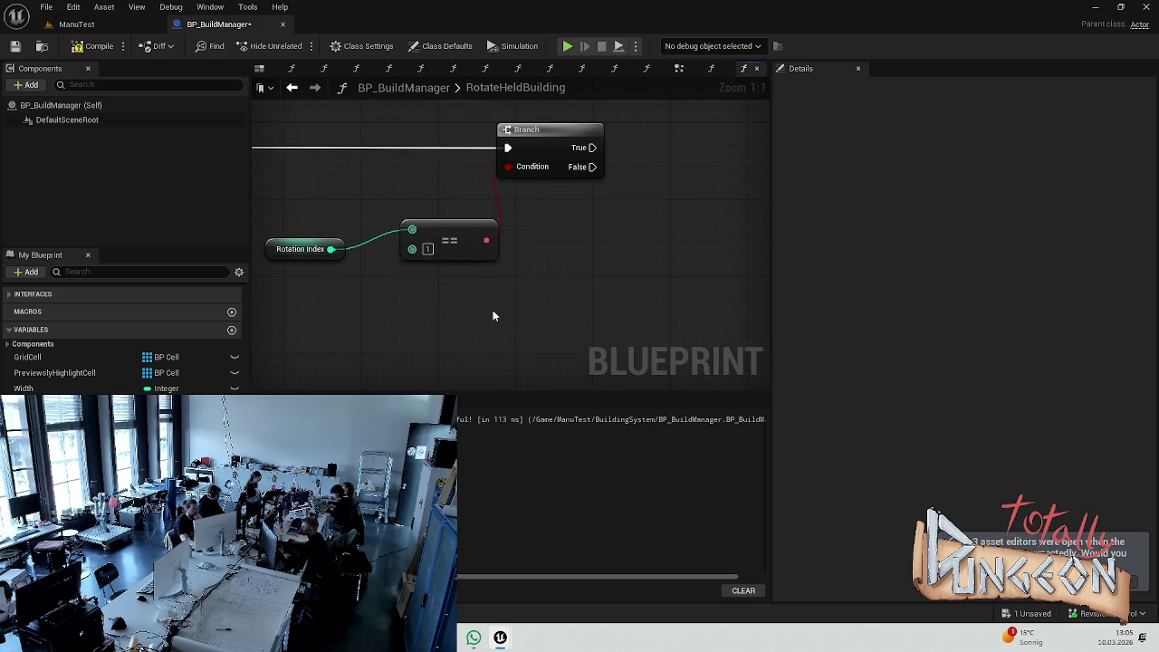
scroll(505, 274, up, 1)
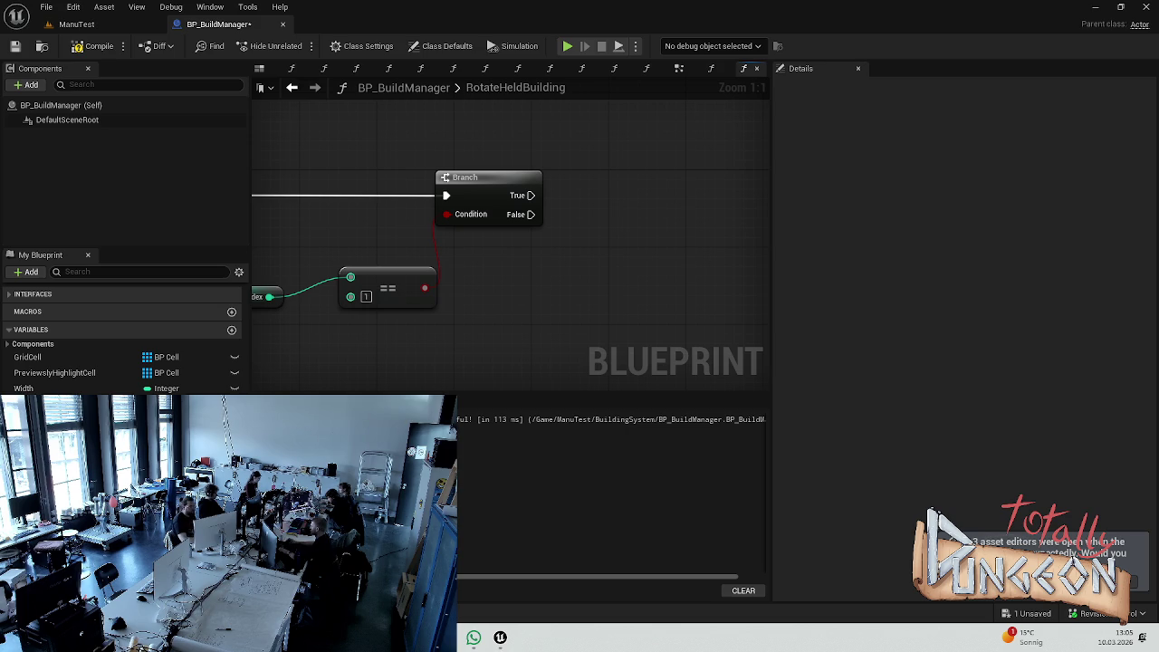
mouse_move(610, 279)
mouse_down()
mouse_move(694, 243)
mouse_move(454, 251)
mouse_move(429, 238)
mouse_up()
- Attach a SET Rotation Index node with value 0 to the Branch True output
mouse_move(45, 420)
mouse_down()
mouse_move(564, 237)
mouse_move(488, 172)
mouse_move(577, 159)
mouse_up()
click(505, 227)
drag(505, 226, 549, 204)
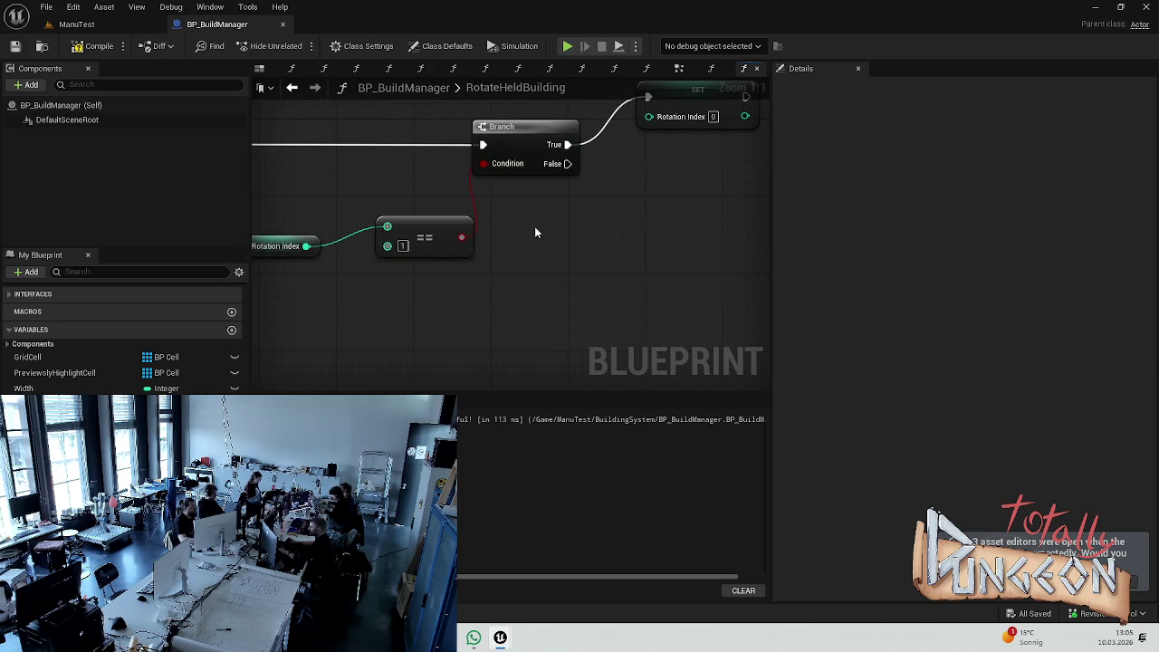
click(285, 245)
- Build a Rotation Index + 1 expression with an integer Add node
right_click(538, 277)
text(rotation)
key(Return)
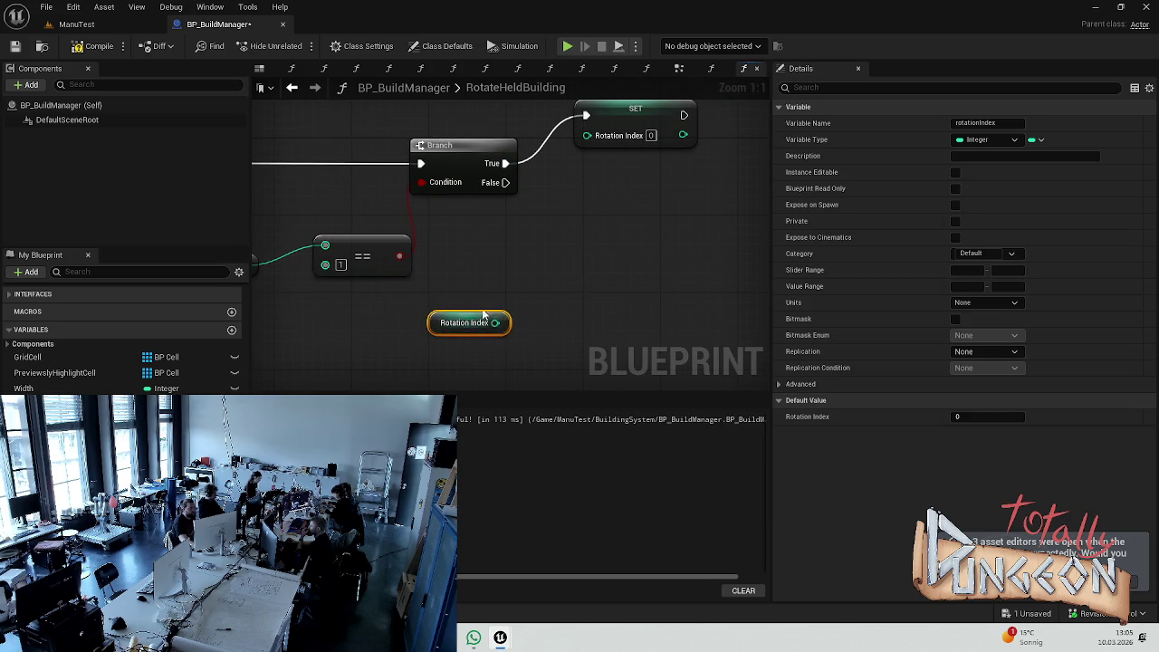
drag(495, 322, 530, 281)
text(add)
key(Return)
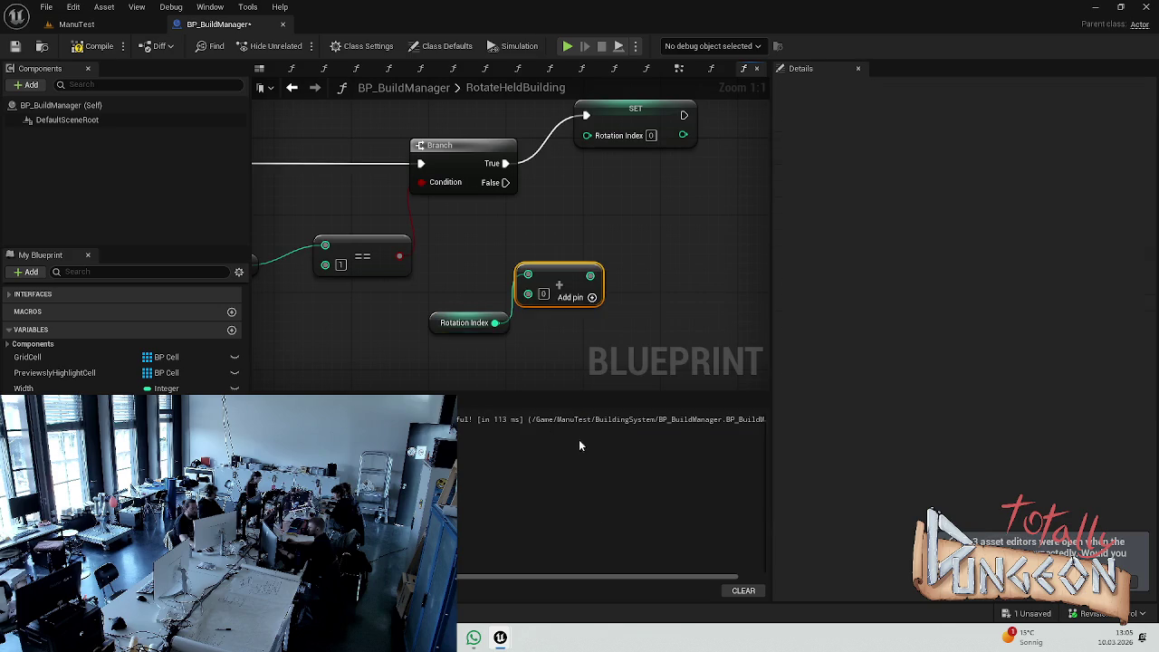
click(543, 294)
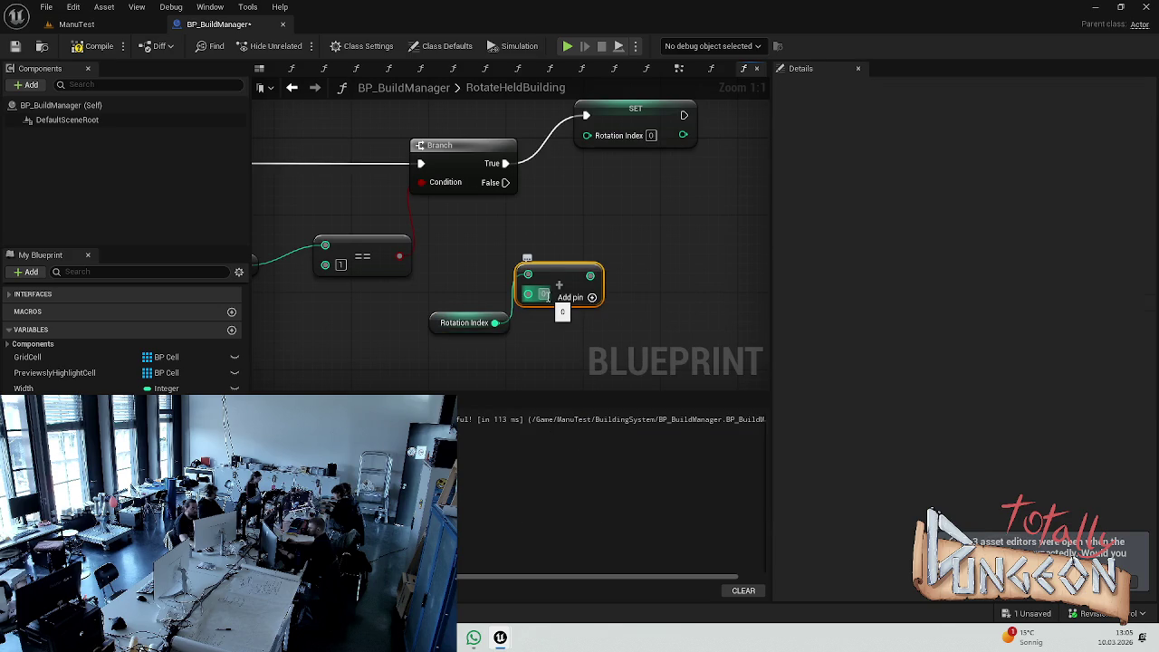
text(1)
click(587, 226)
- Duplicate the setter, wire it to Branch False with the Add result, and save
click(628, 115)
key(ctrl+c)
key(ctrl+v)
drag(505, 182, 636, 203)
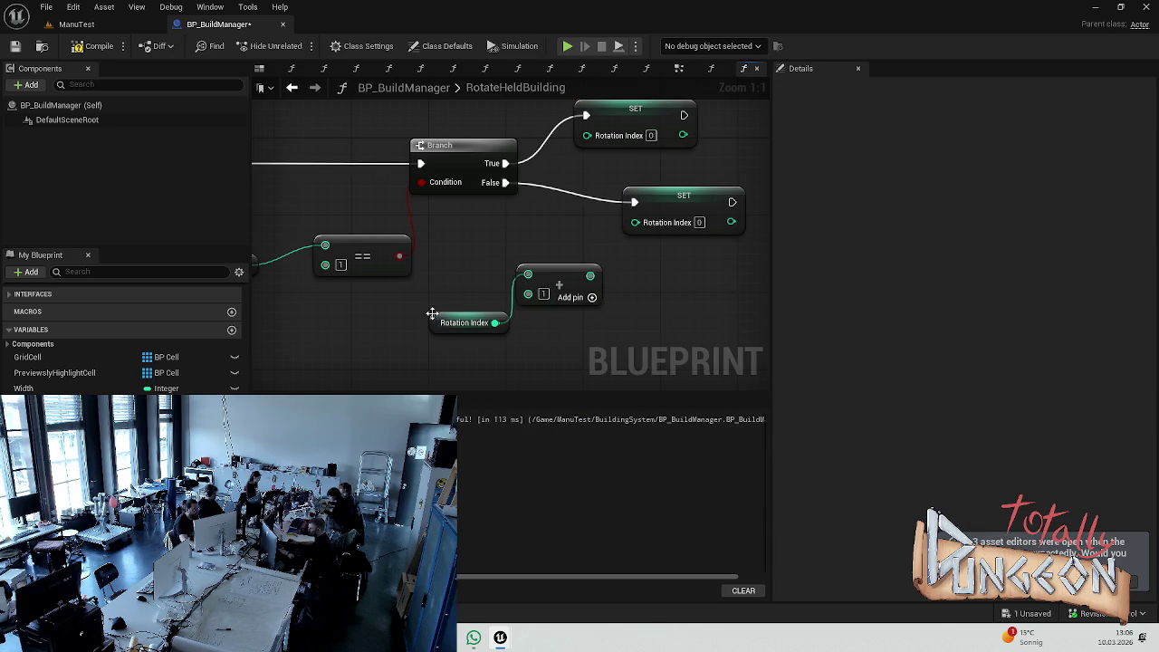
drag(432, 322, 413, 321)
drag(527, 275, 500, 299)
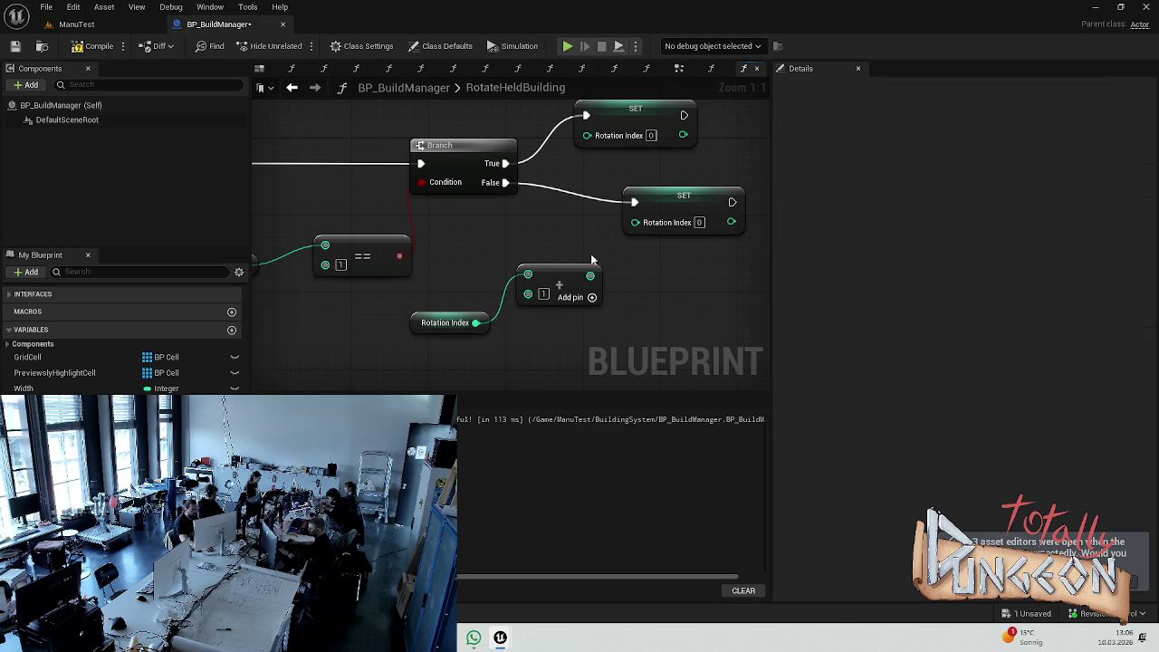
drag(590, 276, 634, 221)
key(ctrl+s)
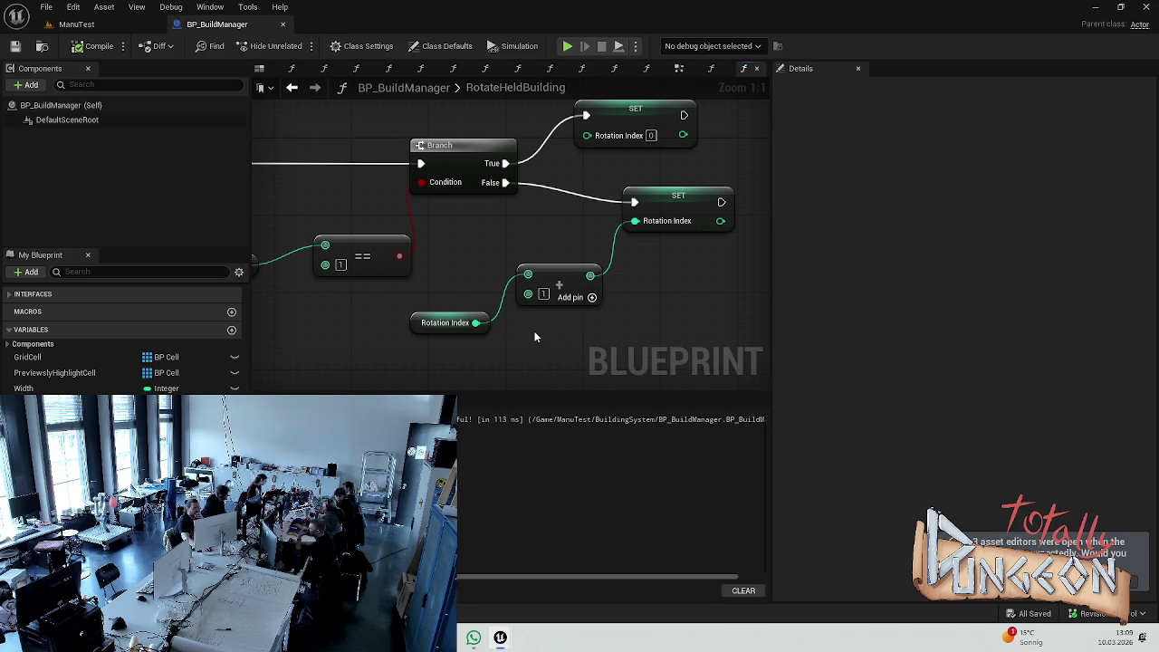
- Move the footprint and placement nodes closer and wire both Rotation Index setters into Validate and Highlight Placement
click(479, 154)
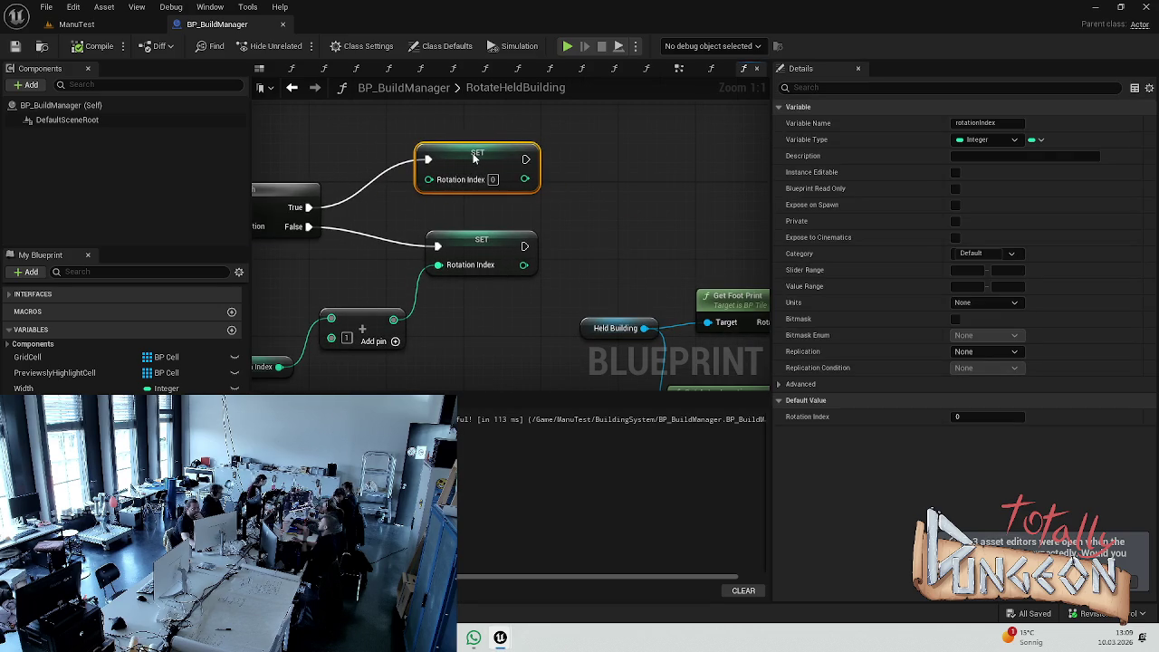
click(577, 191)
scroll(577, 191, down, 3)
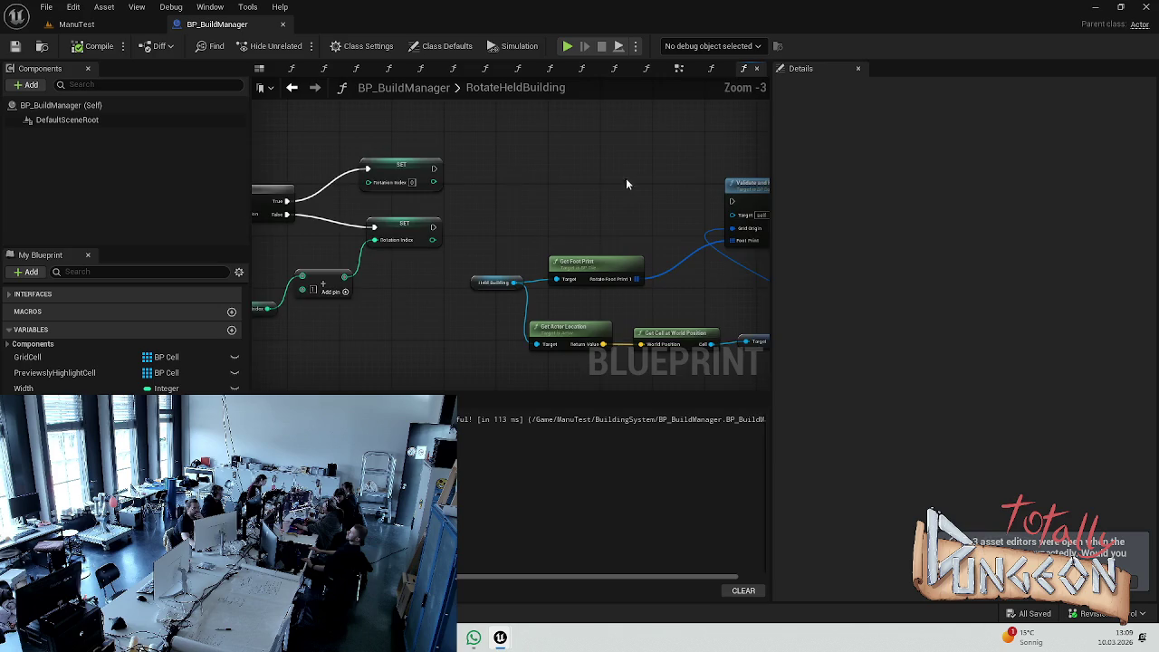
drag(718, 143, 392, 380)
mouse_move(634, 164)
mouse_down()
mouse_move(618, 140)
mouse_move(613, 178)
mouse_up()
click(447, 158)
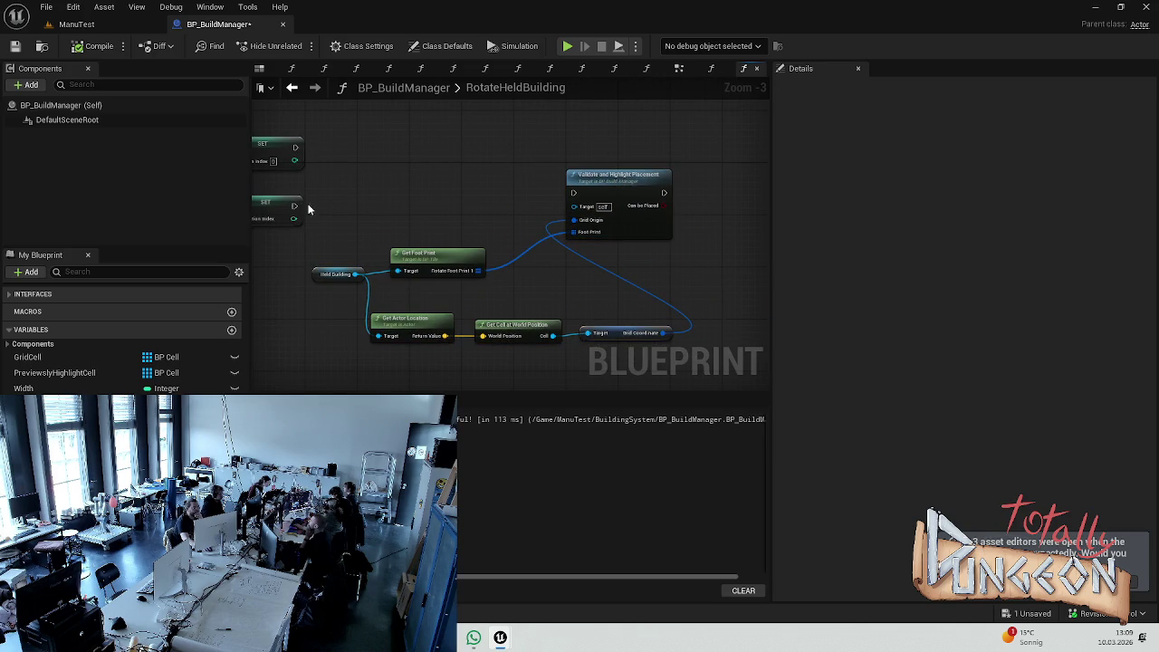
drag(294, 205, 573, 192)
drag(294, 146, 580, 191)
key(ctrl+s)
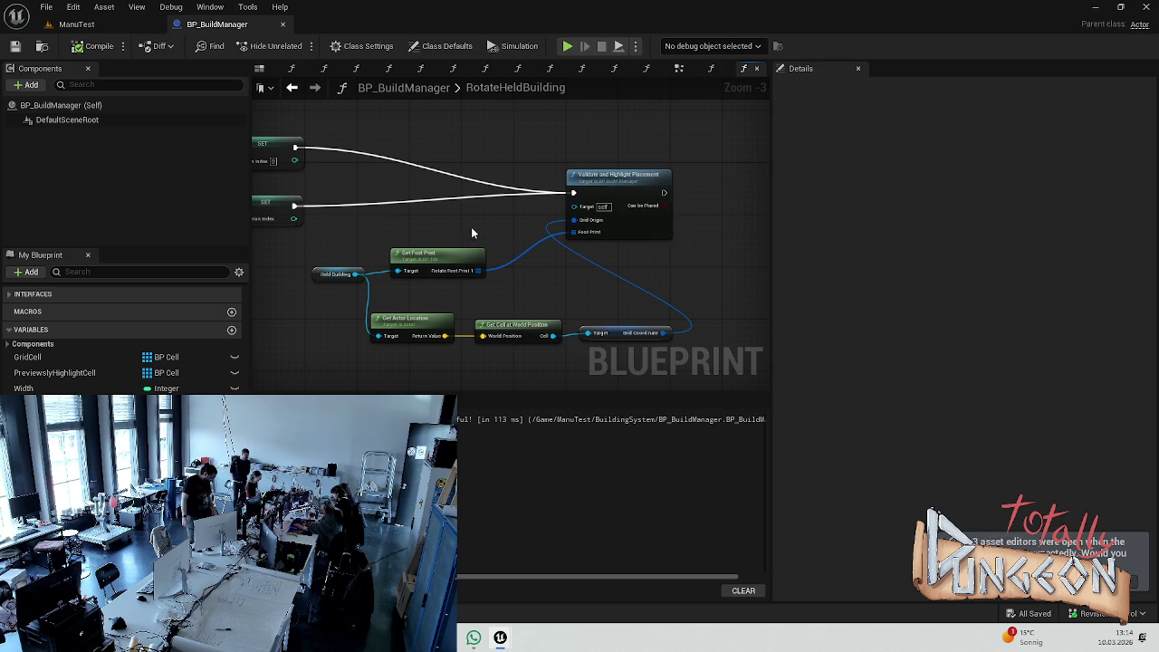
scroll(450, 280, up, 2)
- Move the Current Rotation SET, Add and % 360 nodes further left
mouse_move(420, 299)
mouse_down()
mouse_move(518, 276)
mouse_move(684, 294)
mouse_move(434, 284)
mouse_up()
scroll(463, 292, down, 4)
scroll(375, 302, up, 2)
scroll(456, 282, down, 1)
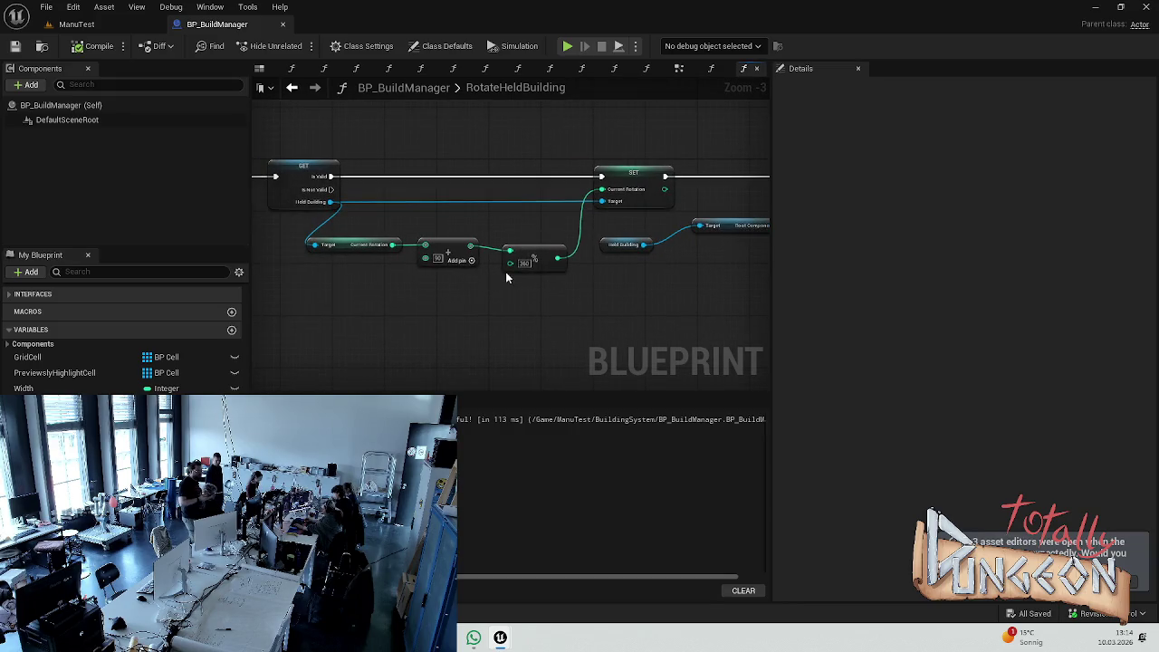
drag(304, 133, 639, 286)
drag(650, 203, 529, 204)
click(530, 153)
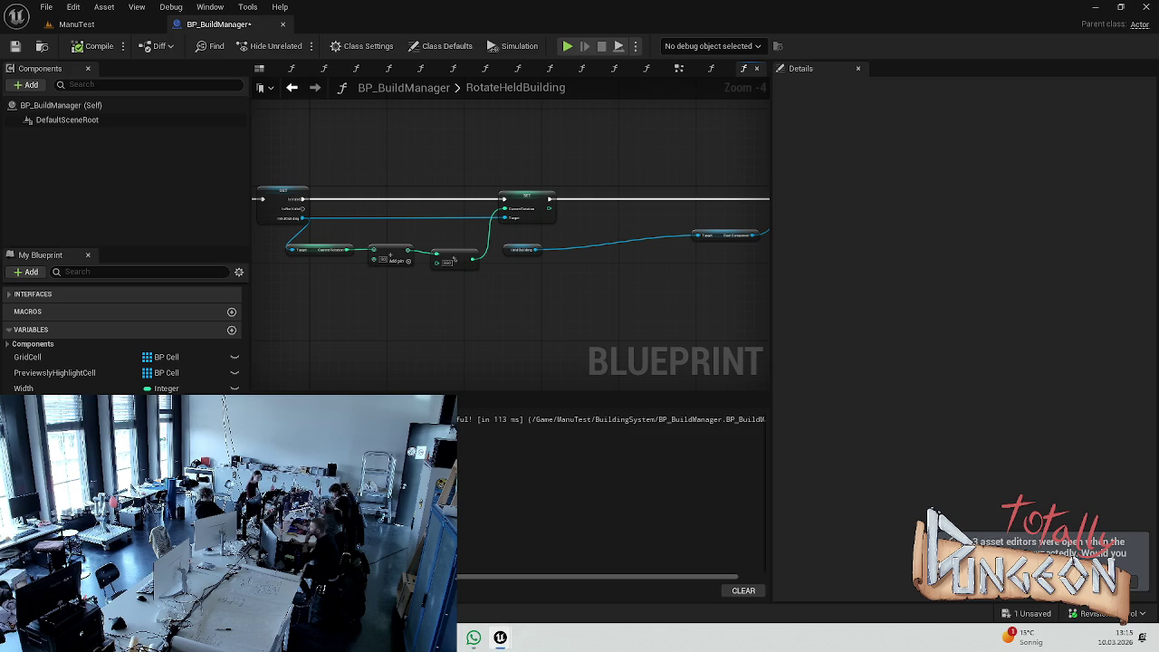
scroll(567, 289, up, 3)
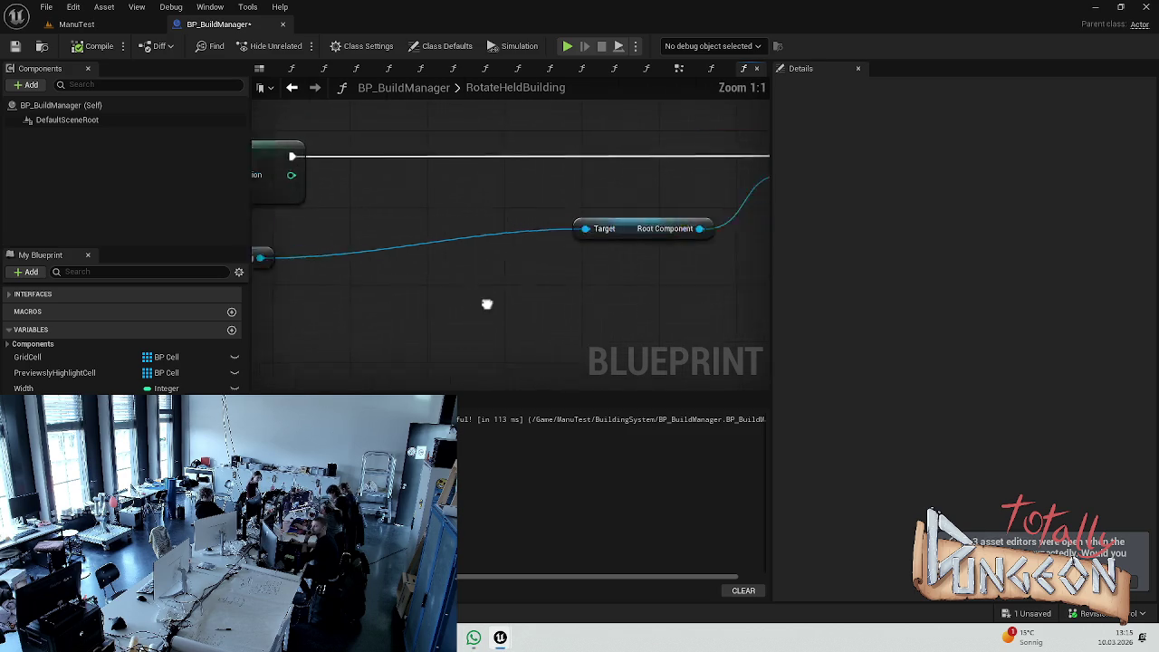
- Move the SET, comparison, Branch and Rotation Index nodes further left to make room
scroll(447, 282, down, 3)
scroll(388, 248, up, 4)
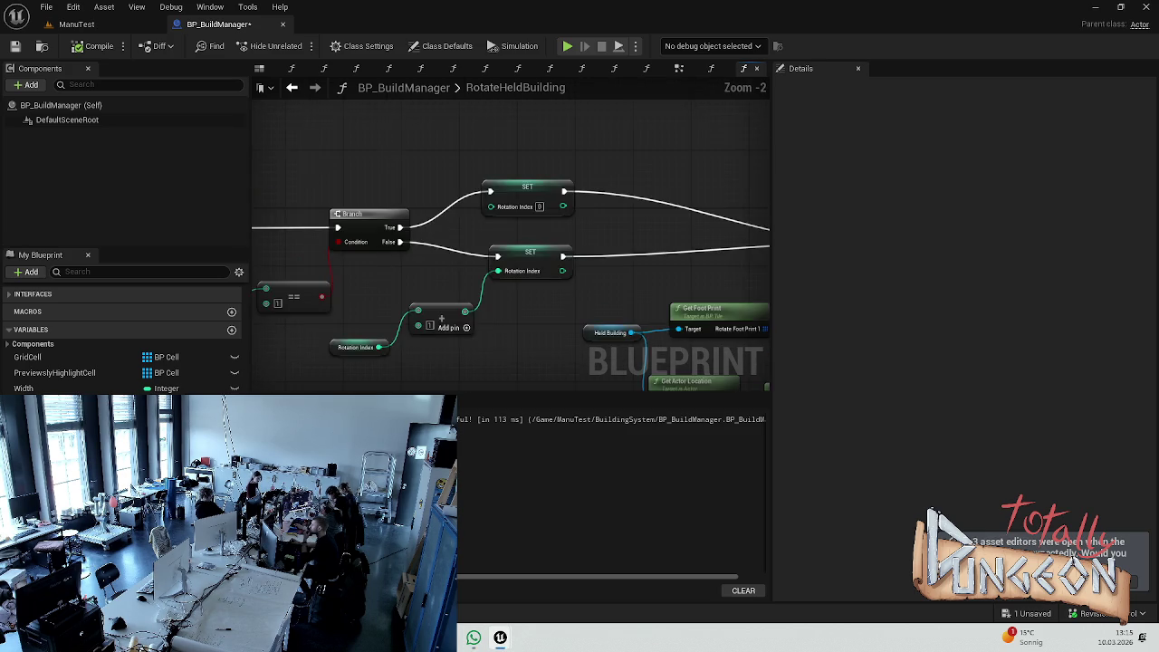
scroll(471, 268, down, 2)
scroll(491, 272, up, 2)
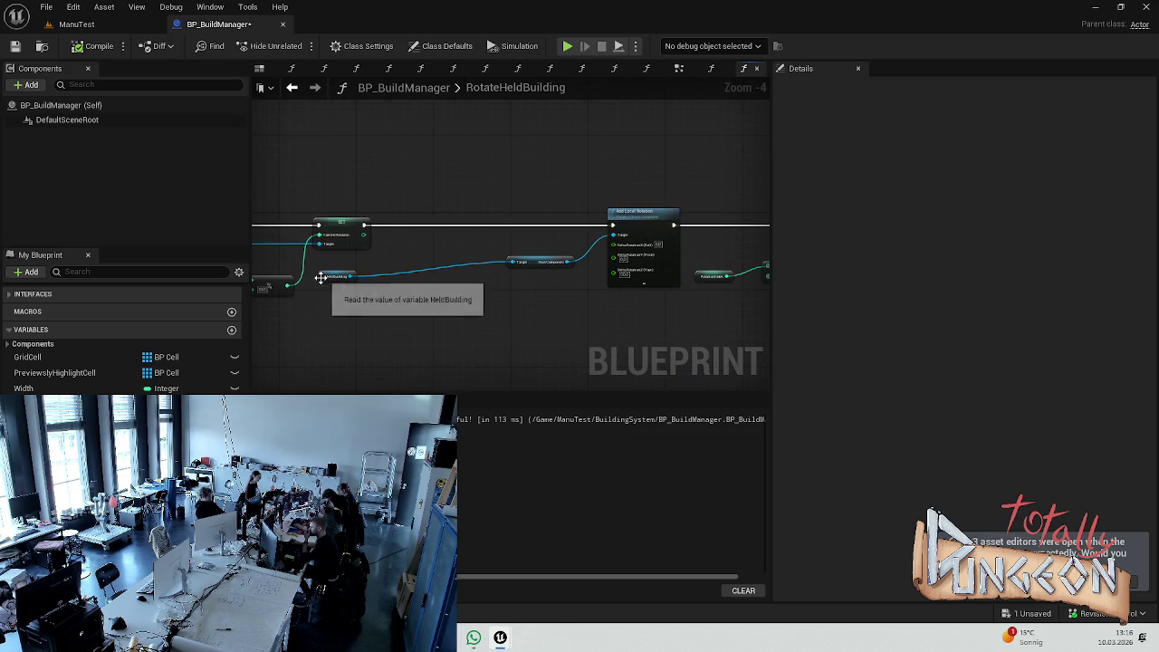
click(407, 279)
click(525, 291)
drag(525, 292, 313, 276)
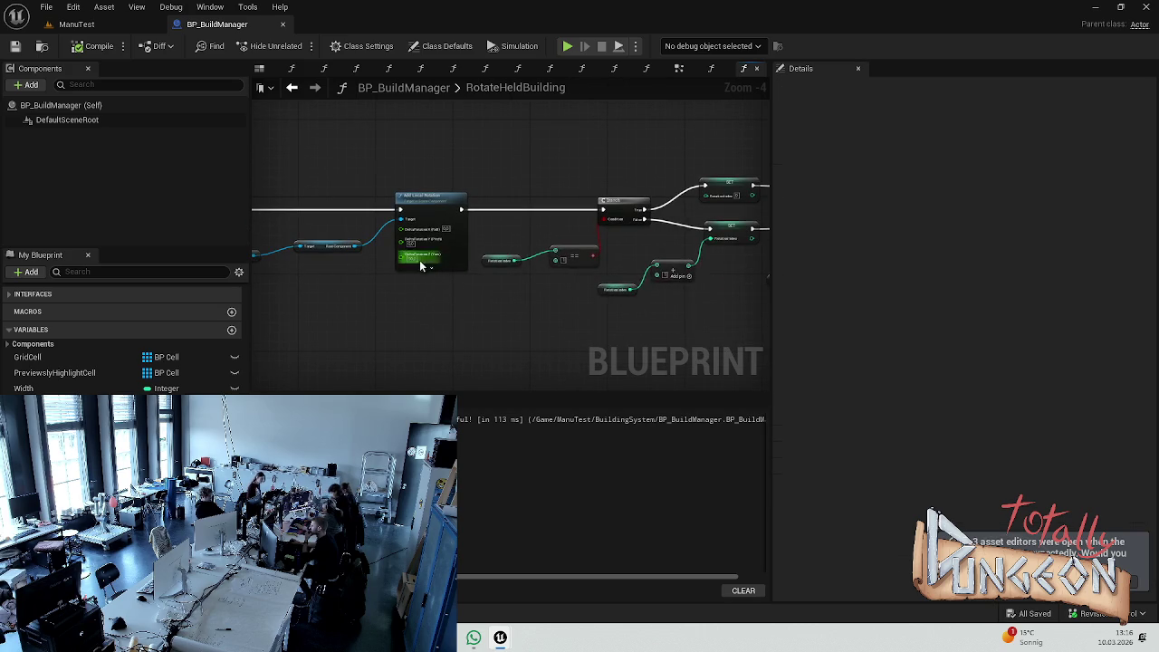
drag(432, 281, 785, 300)
mouse_move(518, 191)
mouse_down()
mouse_move(399, 299)
mouse_move(301, 327)
mouse_move(489, 317)
mouse_up()
mouse_move(680, 161)
mouse_down()
mouse_move(621, 202)
mouse_move(398, 290)
mouse_up()
mouse_move(674, 217)
mouse_down()
mouse_move(563, 217)
mouse_move(452, 155)
mouse_move(414, 178)
mouse_move(415, 221)
mouse_up()
scroll(416, 222, up, 3)
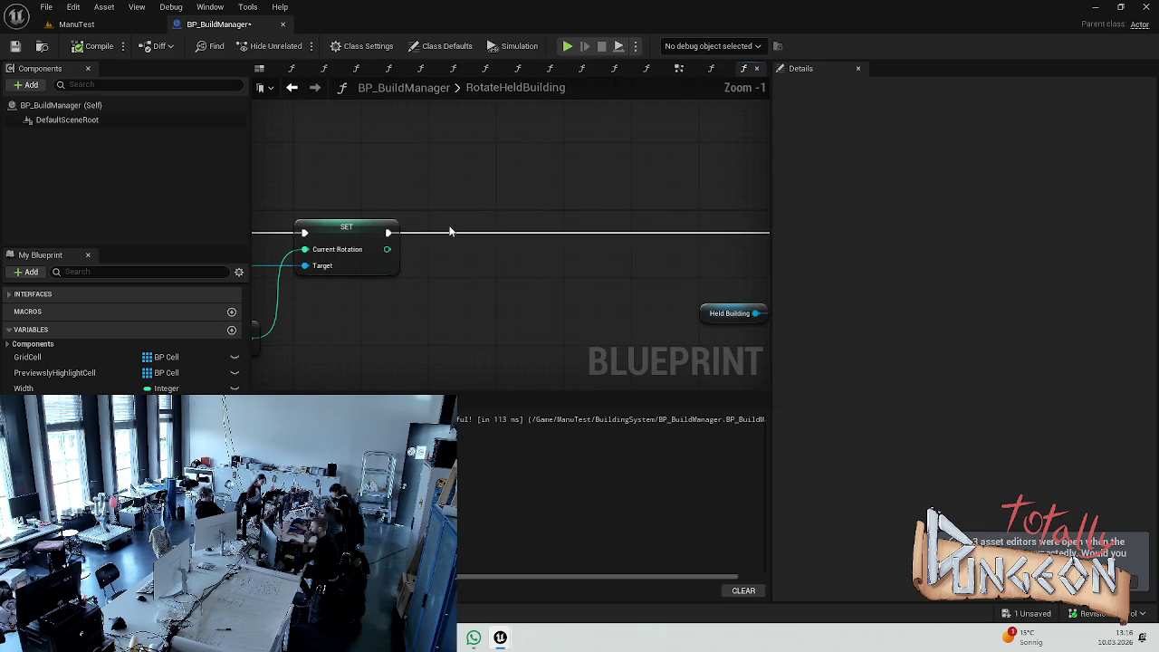
- Add a Branch after the rotation SET node and wire the SET's execution into it
click(508, 214)
drag(389, 232, 517, 234)
drag(530, 287, 358, 287)
drag(353, 237, 398, 237)
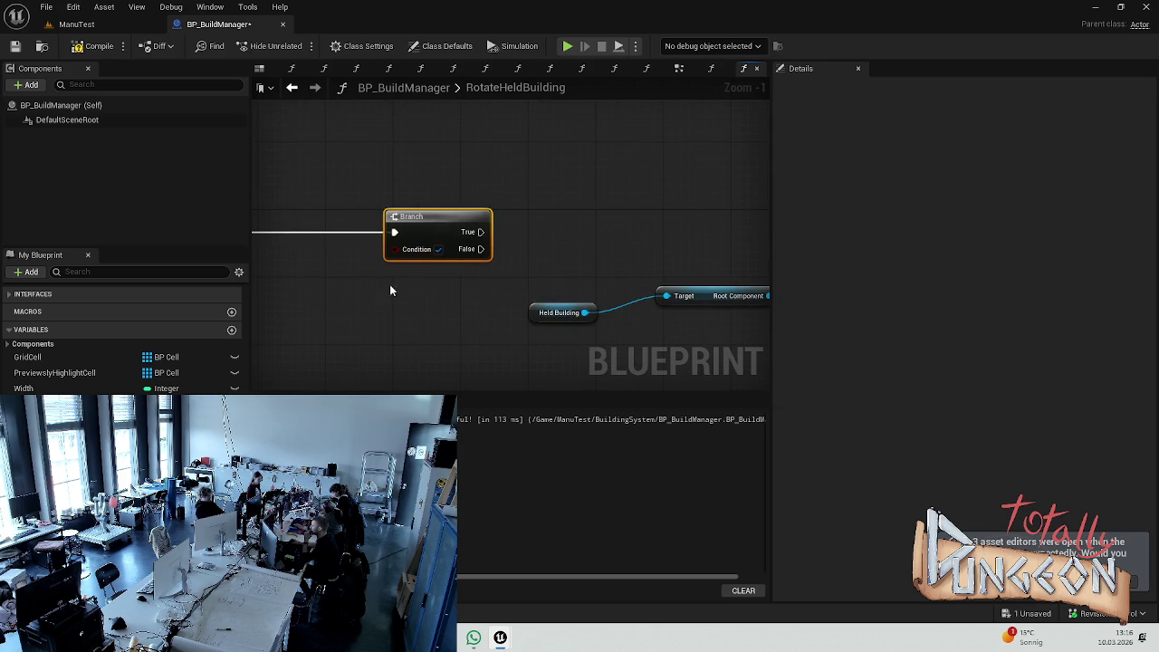
scroll(395, 282, down, 3)
scroll(529, 298, up, 2)
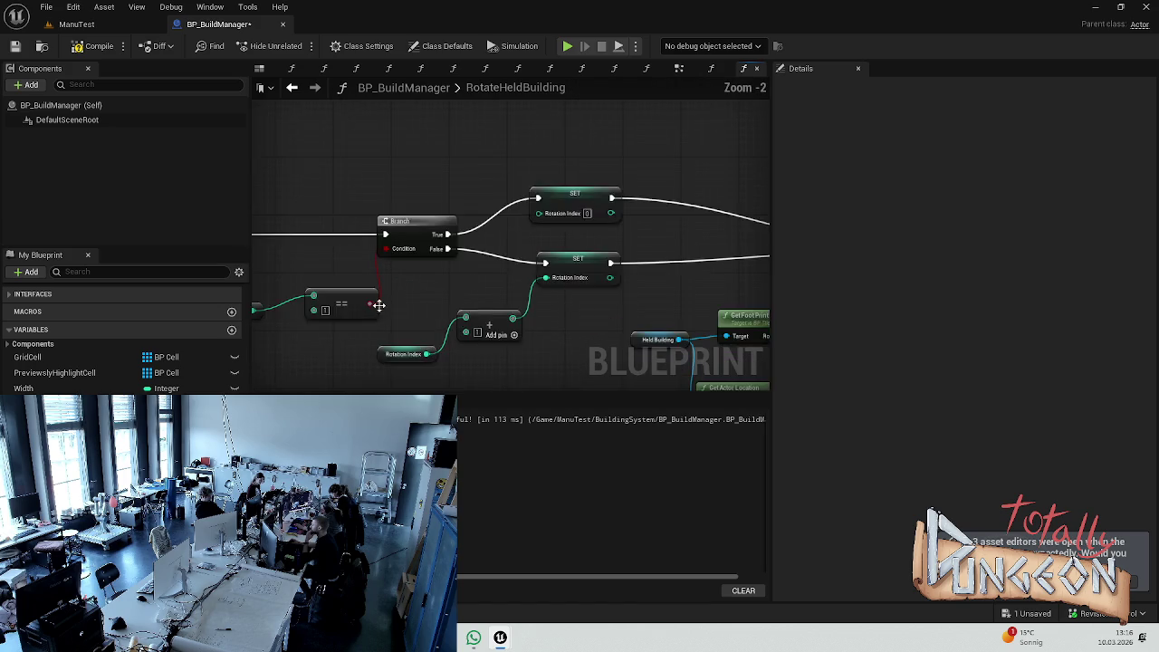
mouse_move(411, 345)
mouse_down()
mouse_move(637, 297)
mouse_move(527, 289)
mouse_move(483, 260)
mouse_move(518, 264)
mouse_move(507, 167)
mouse_up()
- Paste a Rotation Index == check into the Branch Condition, then save and recompile
key(ctrl+v)
drag(493, 228, 451, 227)
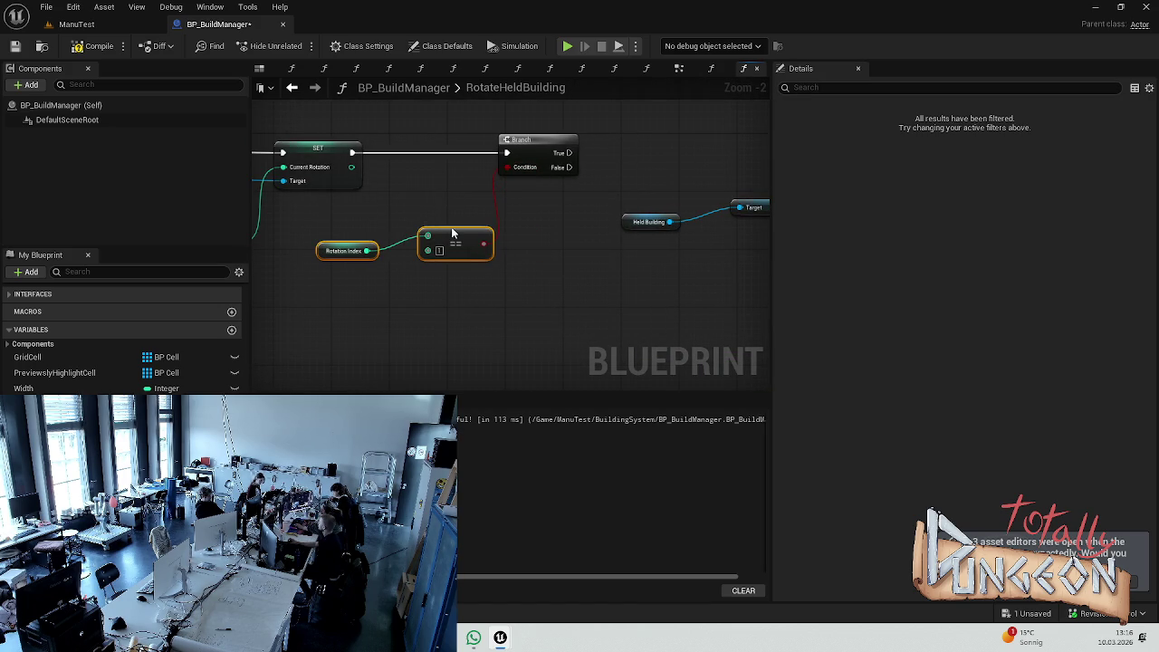
click(440, 194)
key(ctrl+s)
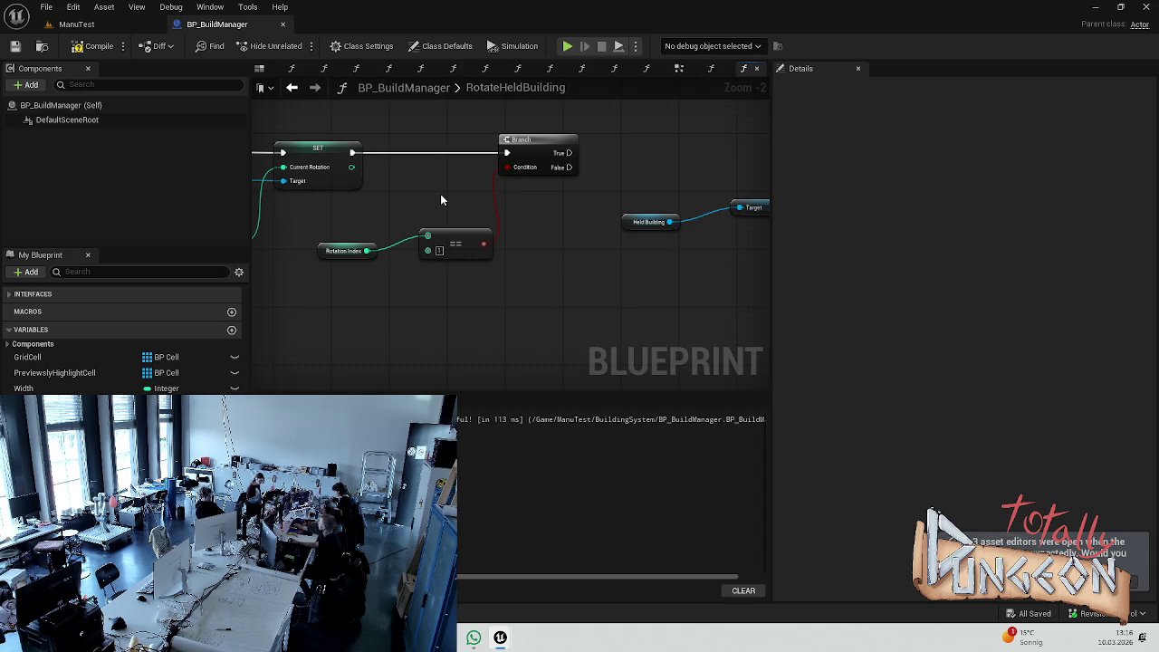
click(80, 47)
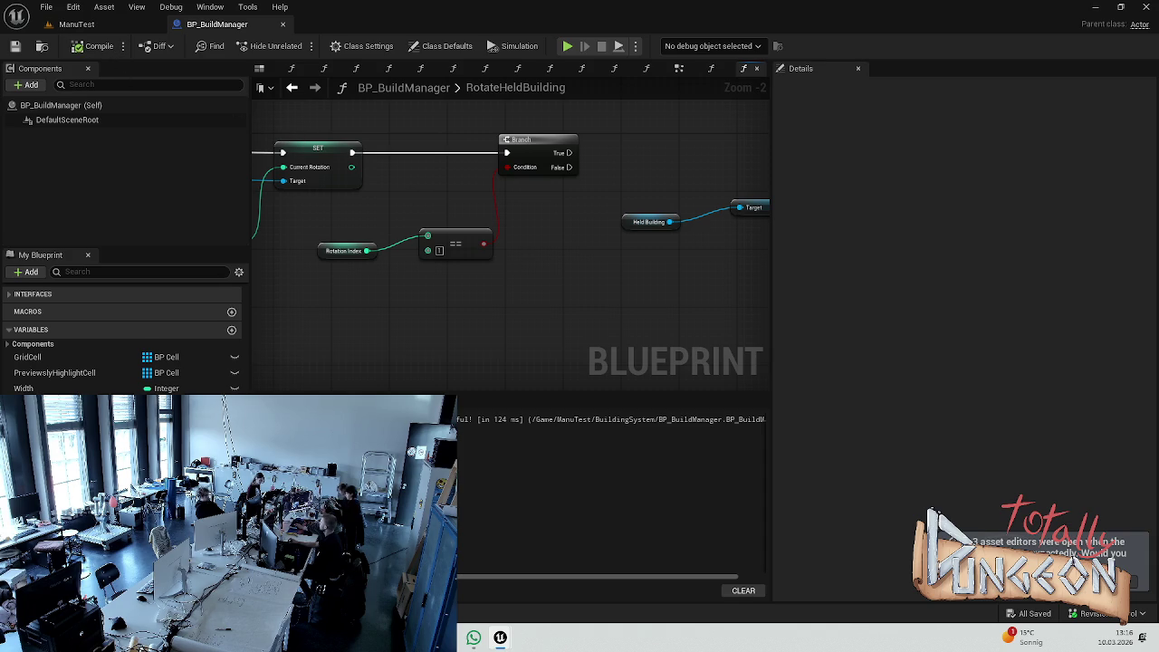
scroll(61, 311, up, 10)
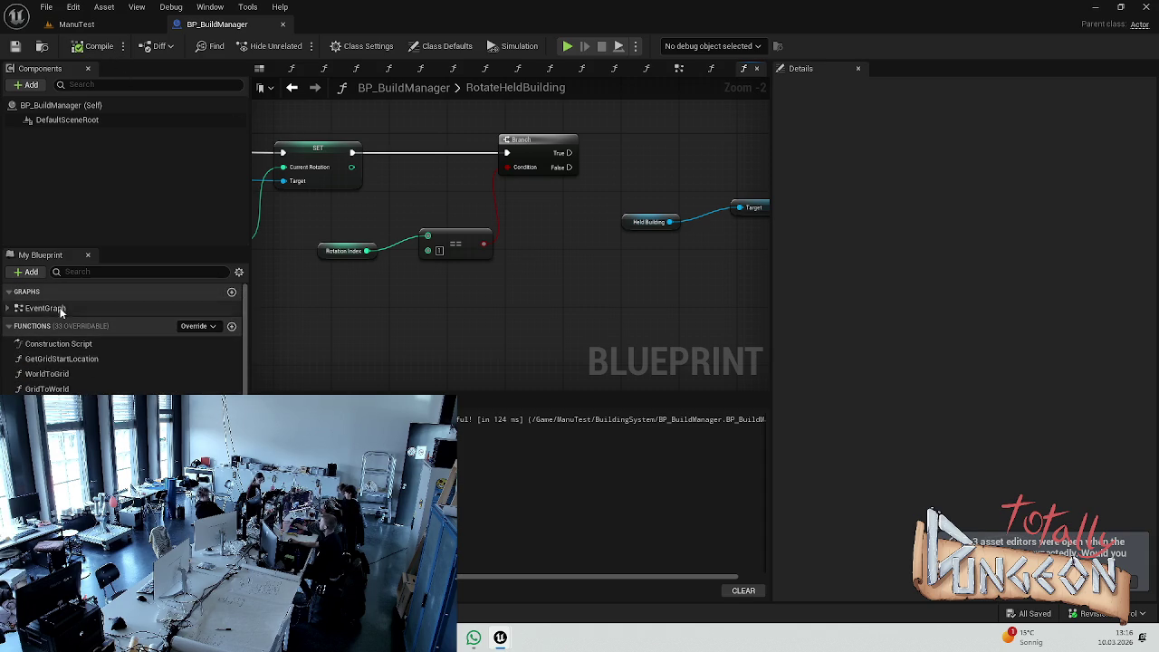
- Open BP_BuildManager's EventGraph, glance at the ManuTest level, and come back
double_click(45, 308)
scroll(486, 218, up, 4)
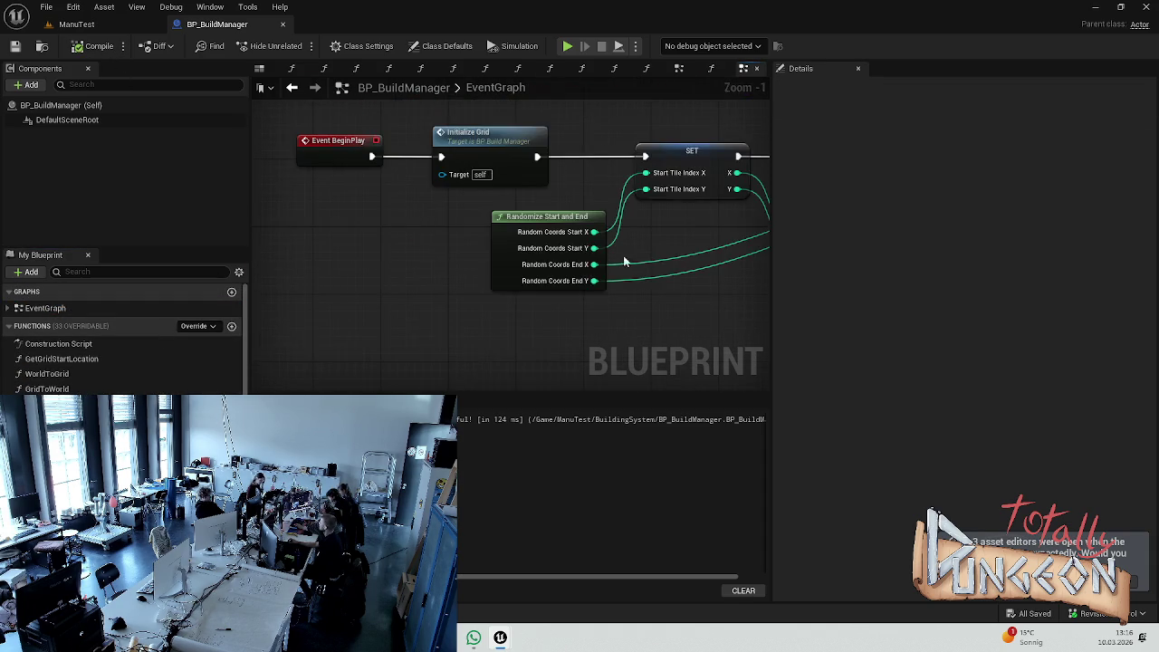
scroll(508, 273, down, 2)
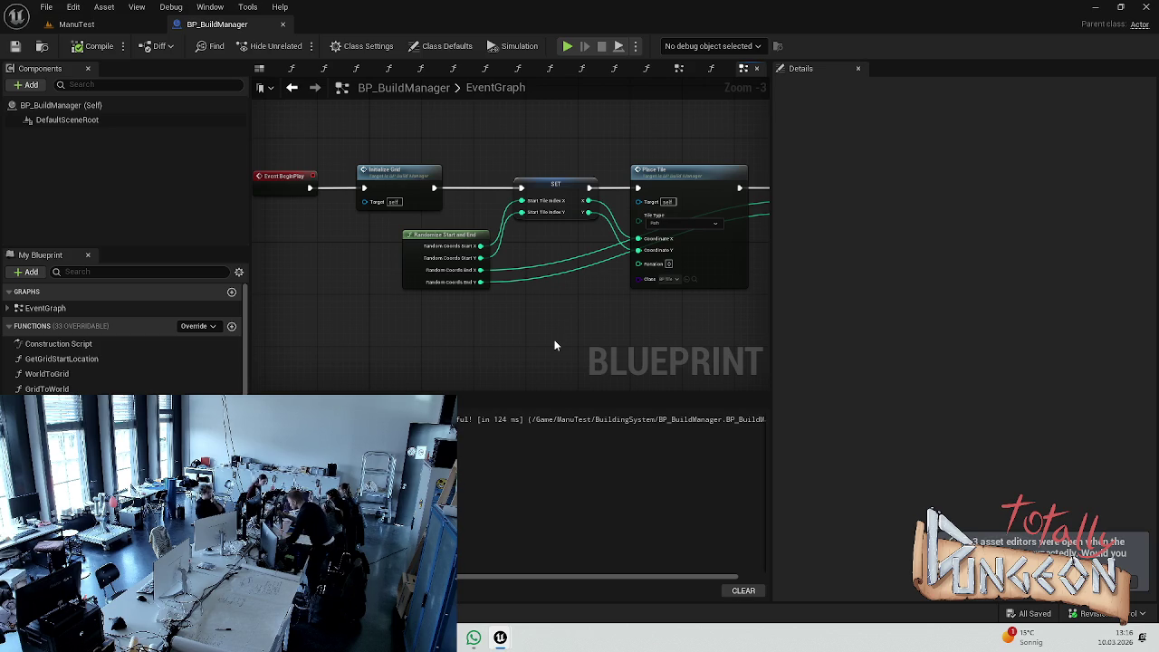
click(104, 25)
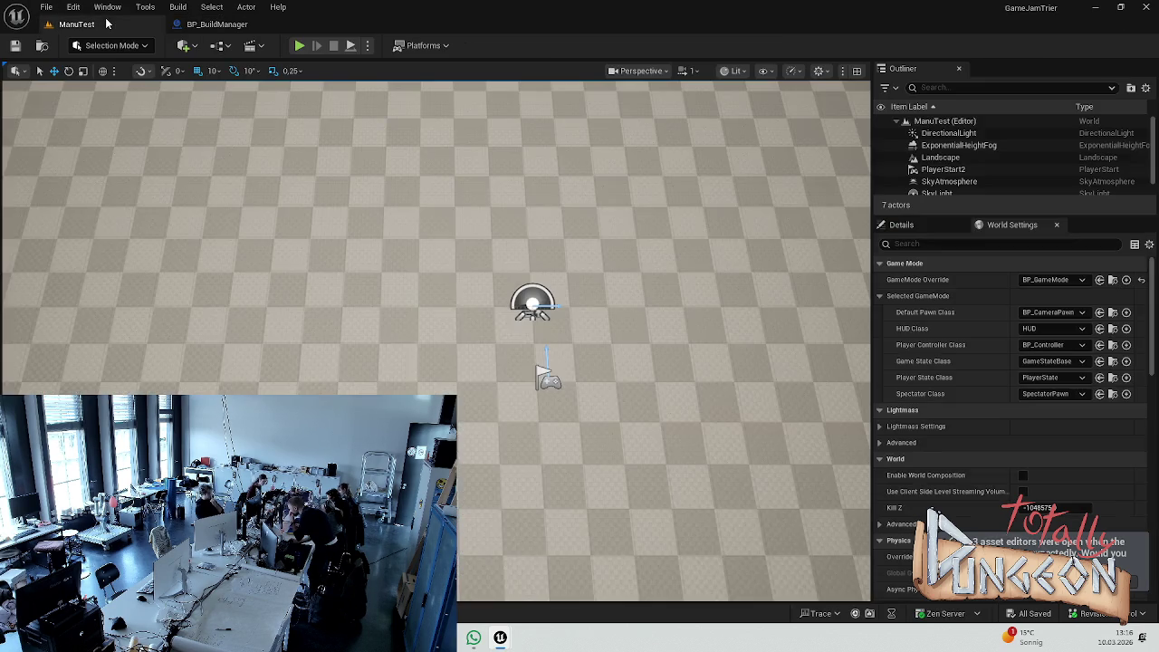
click(211, 7)
click(181, 25)
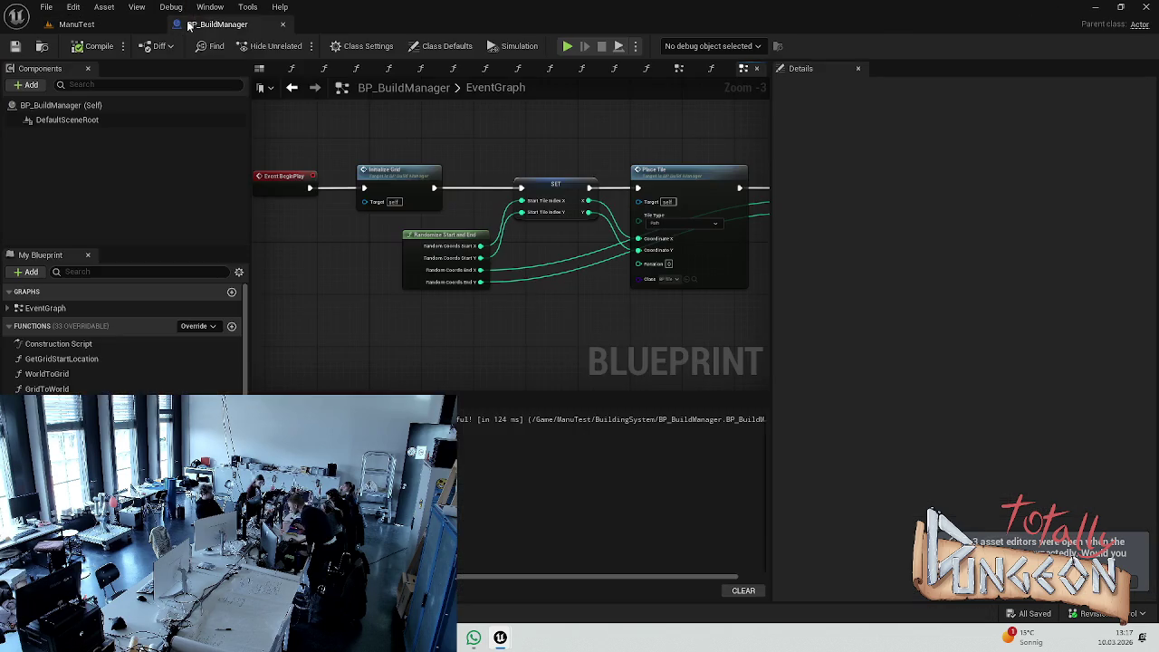
click(125, 27)
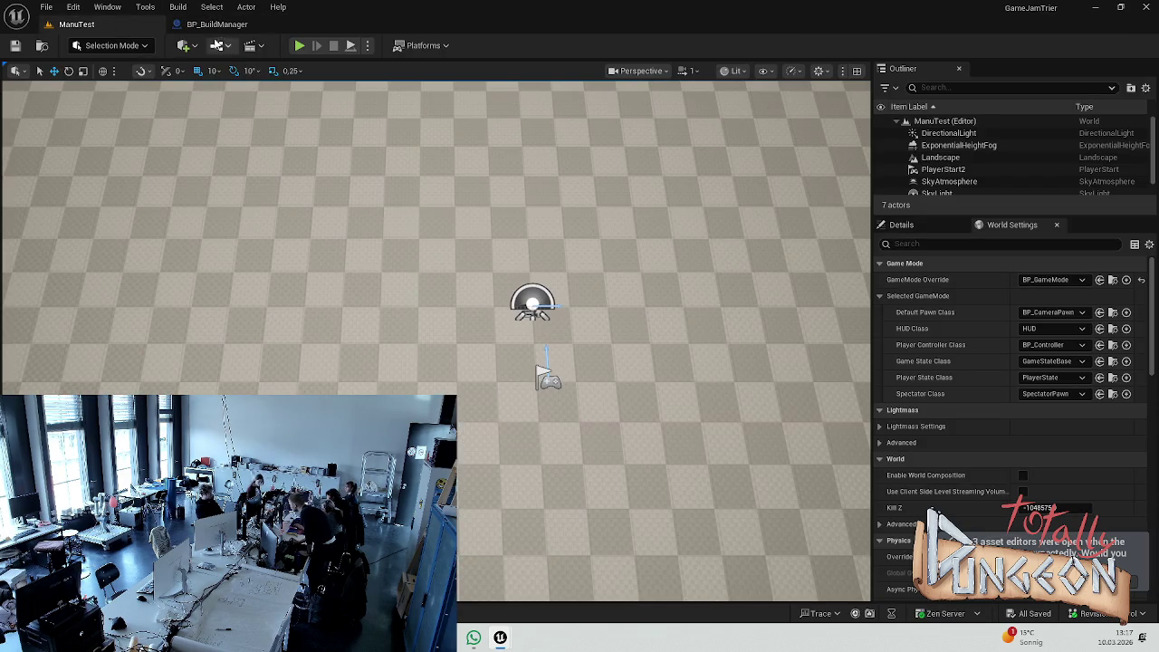
click(216, 24)
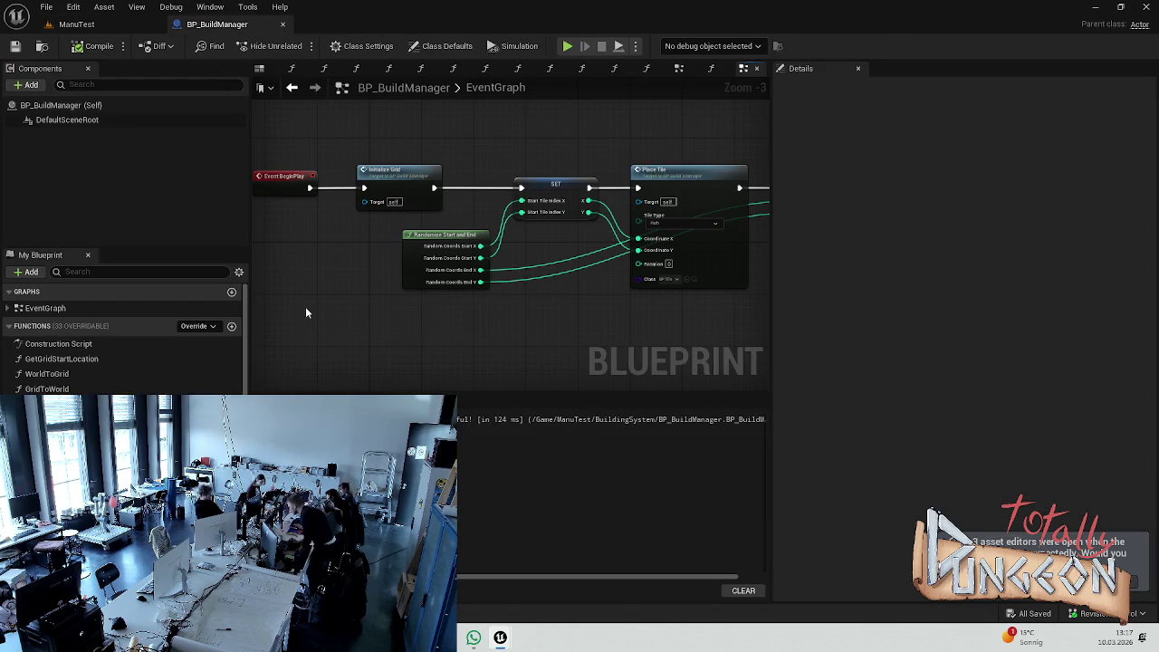
- Bring Event BeginPlay and Initialize Grid into view, undoing an accidental node move
scroll(650, 308, down, 3)
mouse_move(685, 278)
mouse_down()
mouse_move(458, 278)
mouse_move(782, 236)
mouse_up()
scroll(320, 295, up, 3)
right_click(325, 295)
click(438, 250)
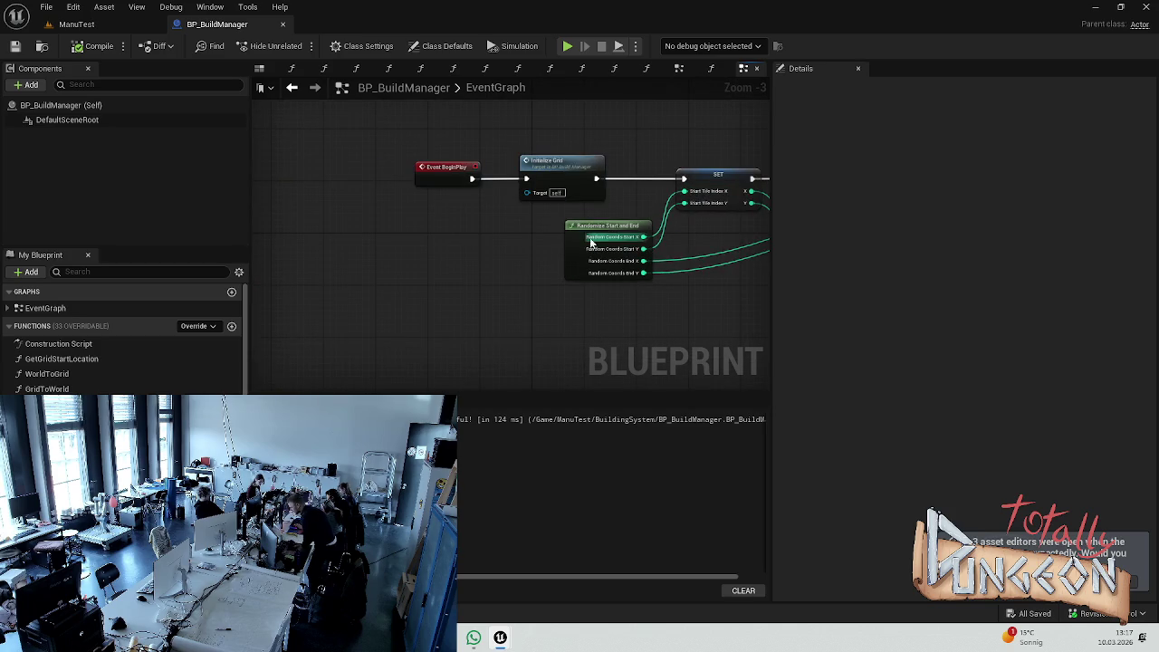
mouse_move(443, 170)
mouse_down()
mouse_move(353, 171)
mouse_move(442, 168)
mouse_up()
scroll(418, 169, up, 2)
key(ctrl+z)
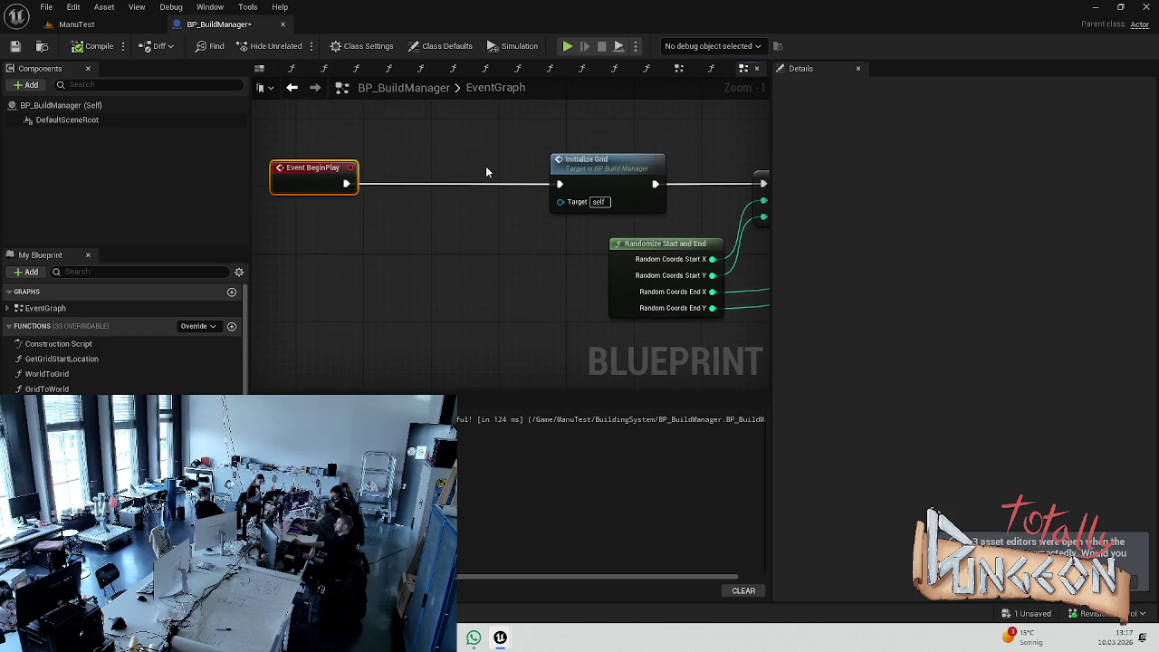
- Insert a Print String after Event BeginPlay with the message 'BuildManager Started'
drag(345, 184, 487, 176)
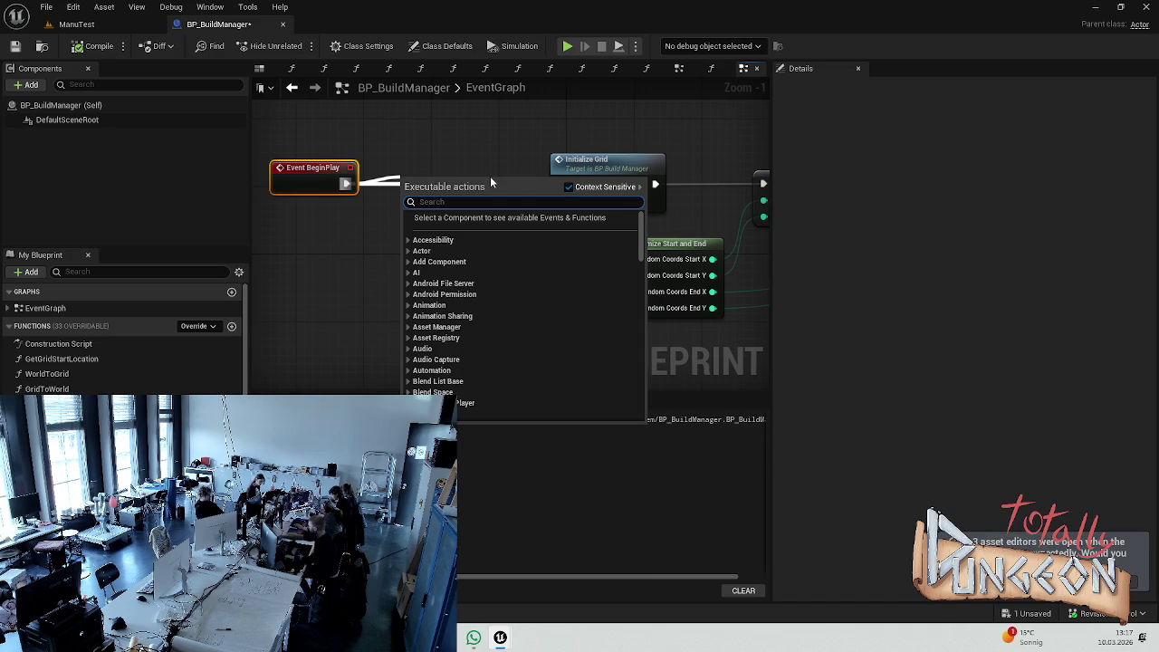
text(print)
click(446, 233)
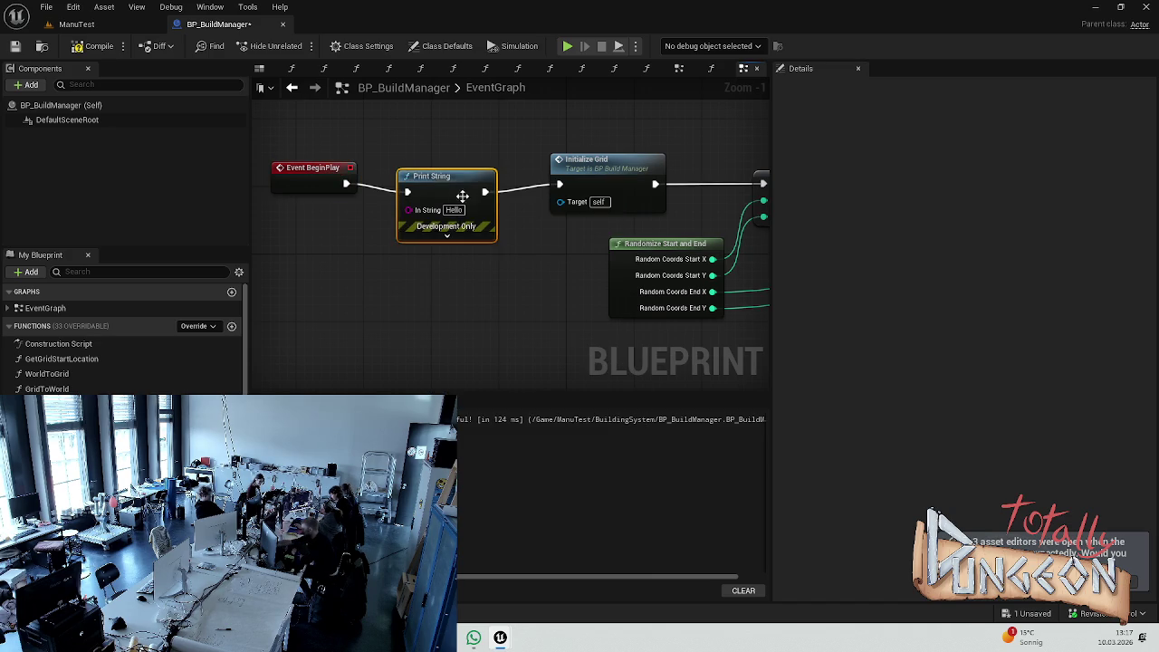
click(466, 201)
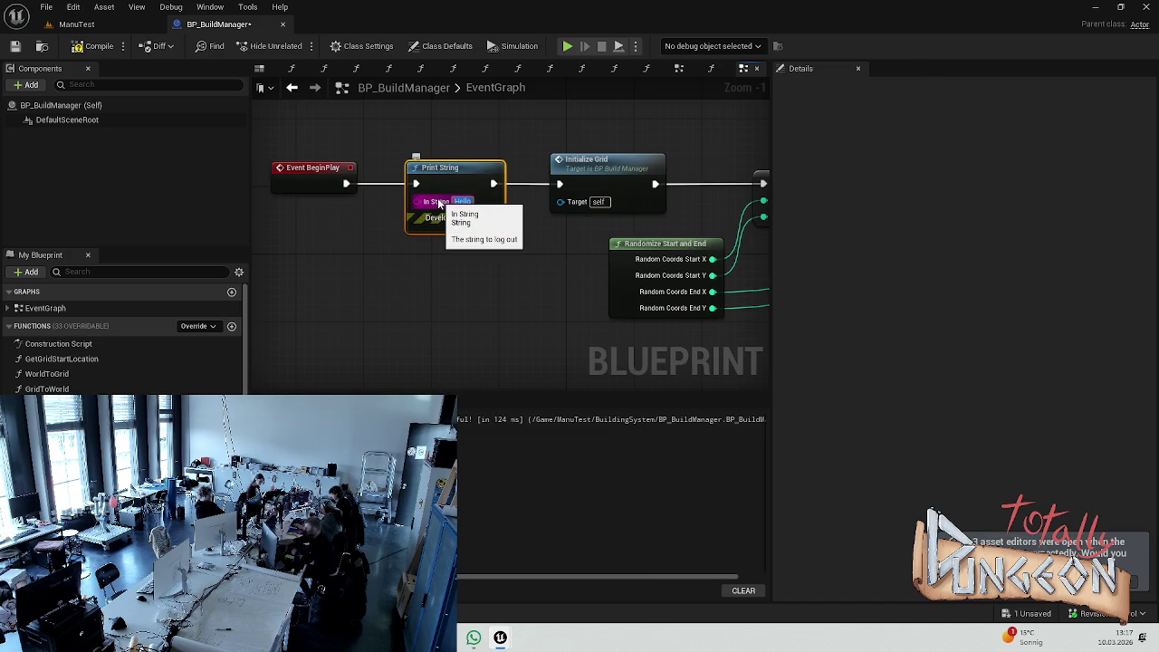
text(Buil)
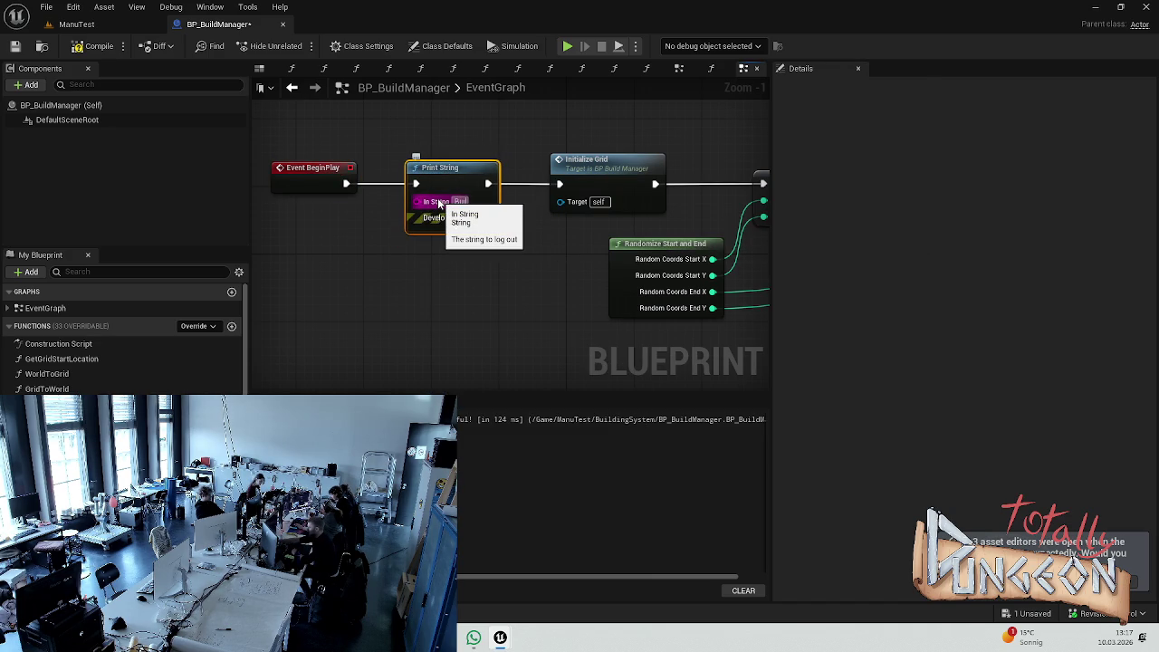
text(dManager)
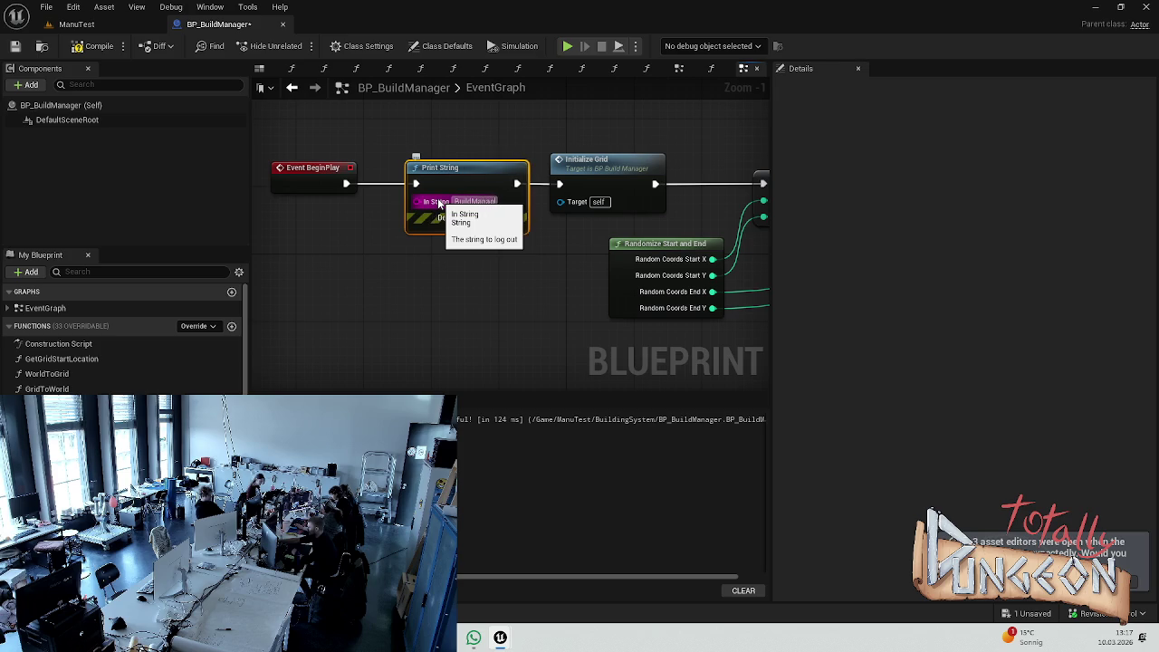
text( Started)
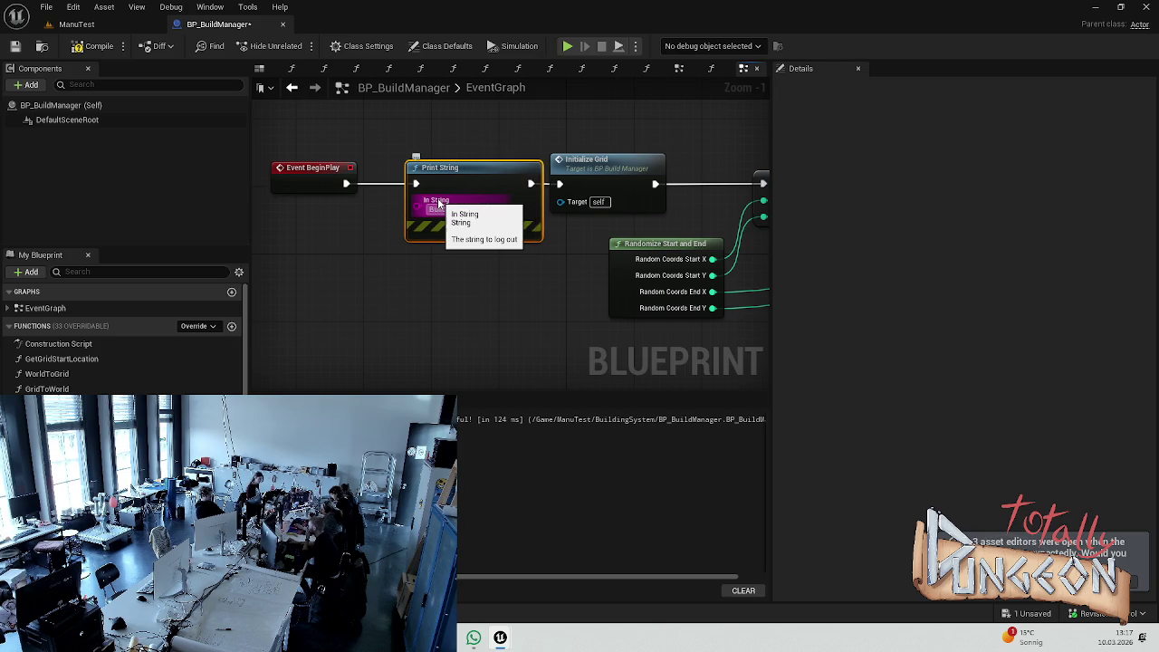
key(Return)
- Reposition BeginPlay and Print String, save the blueprint, and start simulating the level
ctrl+click(353, 168)
drag(456, 171, 413, 172)
key(ctrl+s)
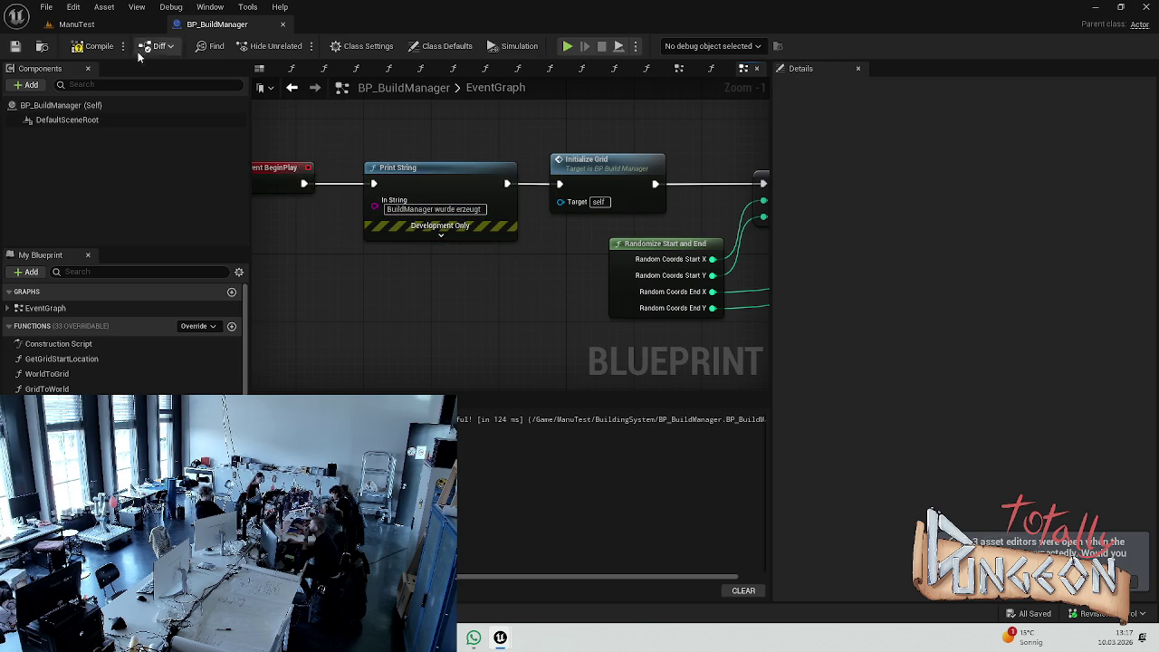
click(568, 46)
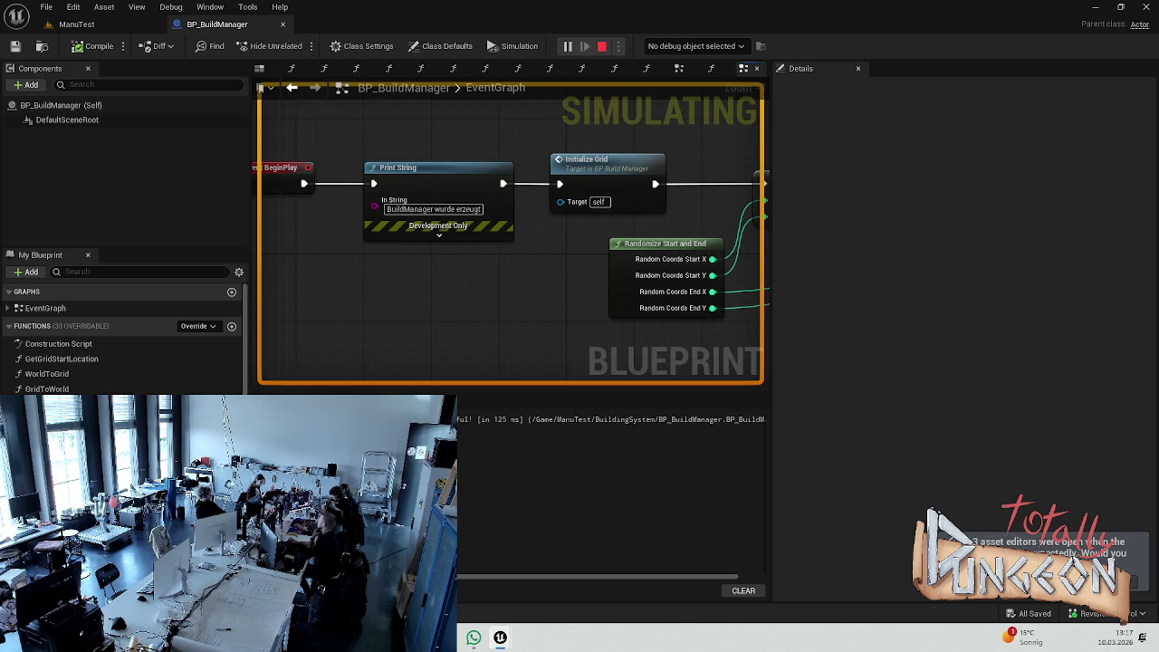
- Stop the simulation and return to the ManuTest level
key(Escape)
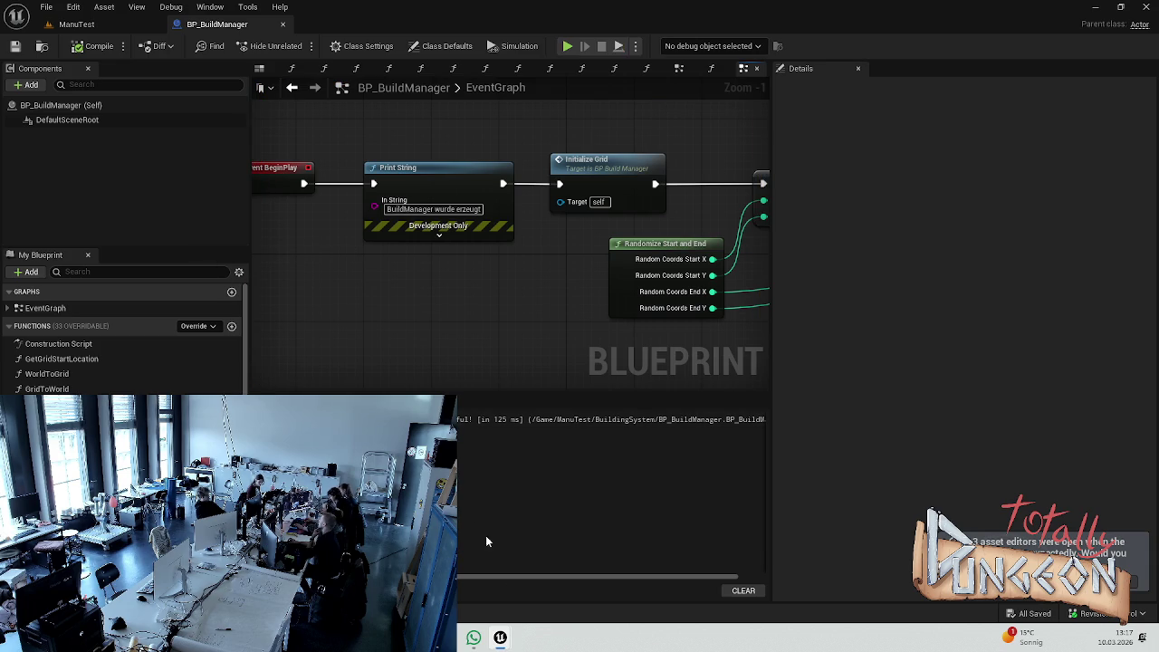
mouse_move(499, 637)
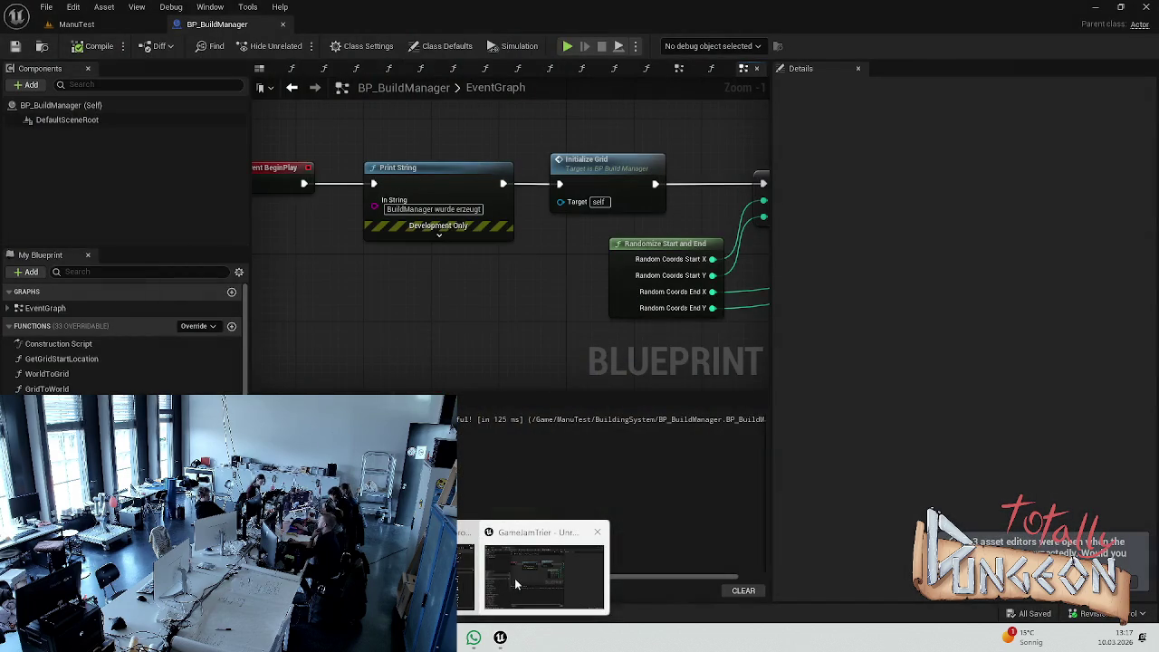
click(514, 578)
click(76, 24)
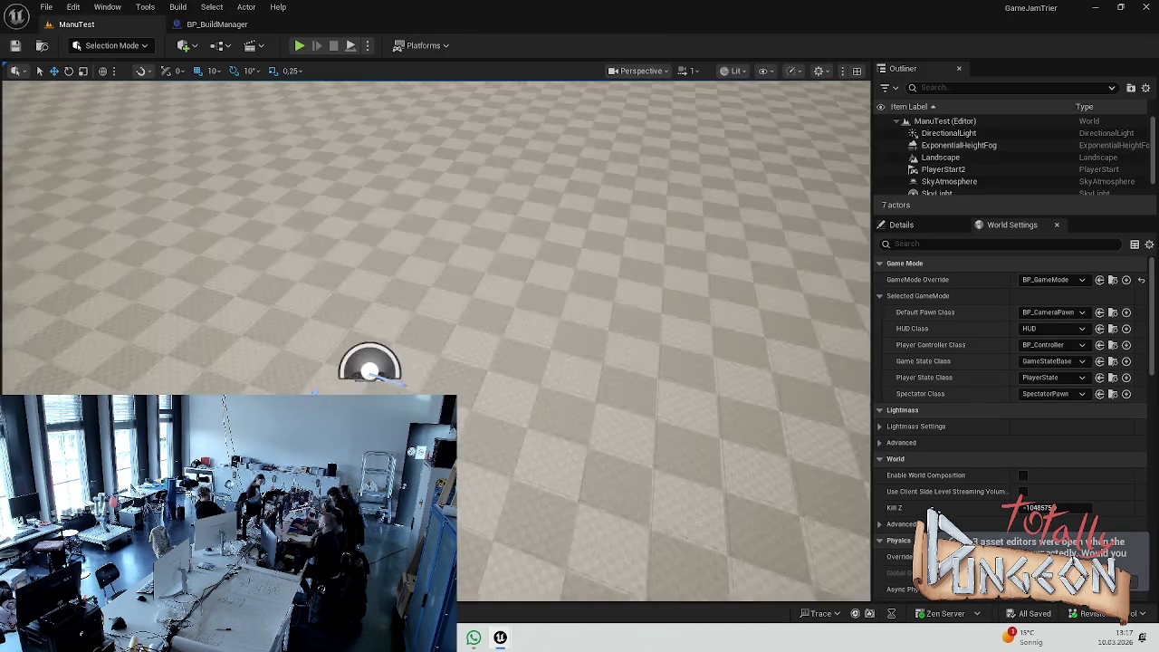
- Focus the viewport on the Landscape from the Outliner, briefly checking BP_BuildManager
click(958, 145)
scroll(930, 172, down, 1)
scroll(1000, 170, up, 1)
scroll(998, 163, down, 1)
scroll(982, 194, up, 1)
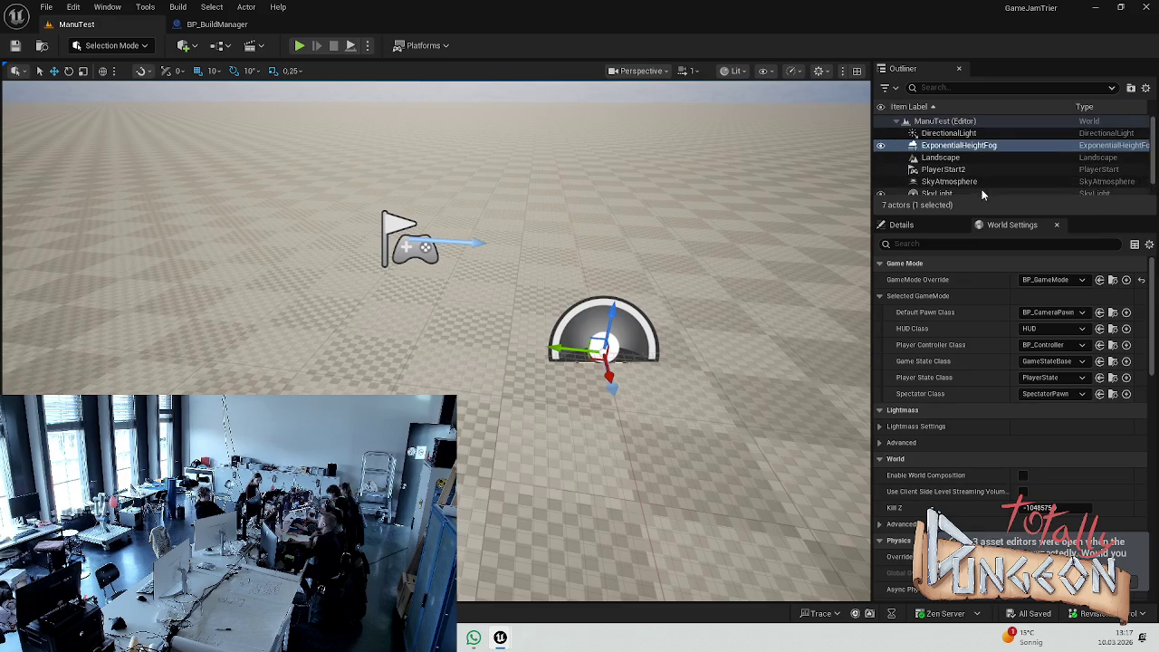
scroll(959, 149, down, 1)
double_click(942, 141)
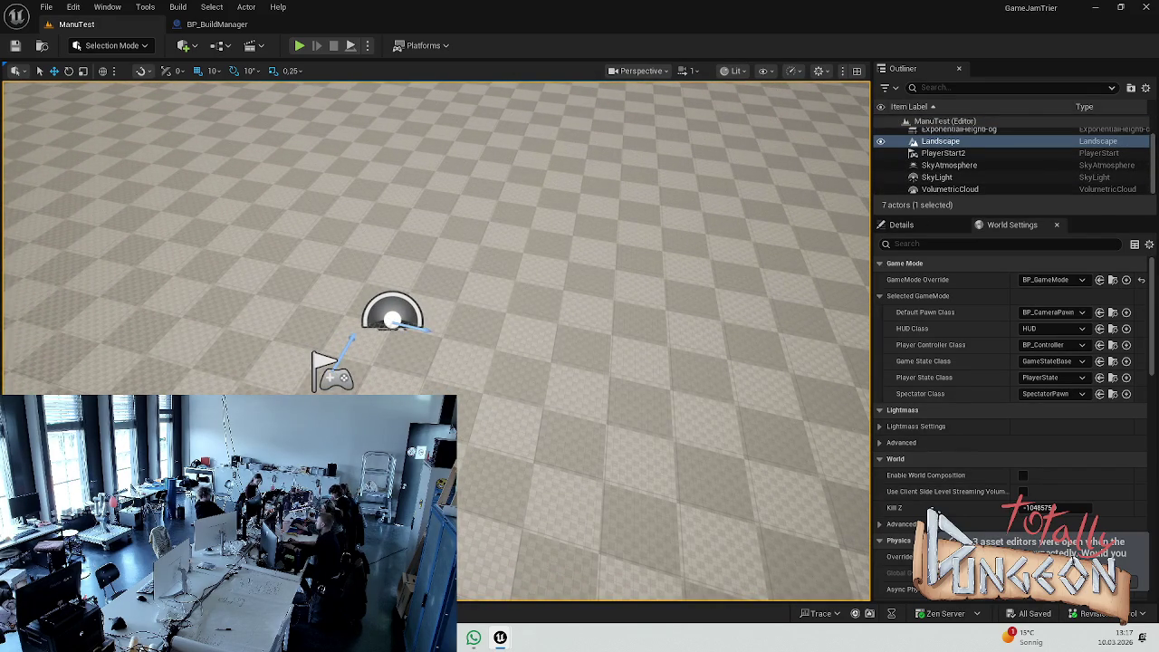
click(215, 23)
click(137, 7)
click(76, 24)
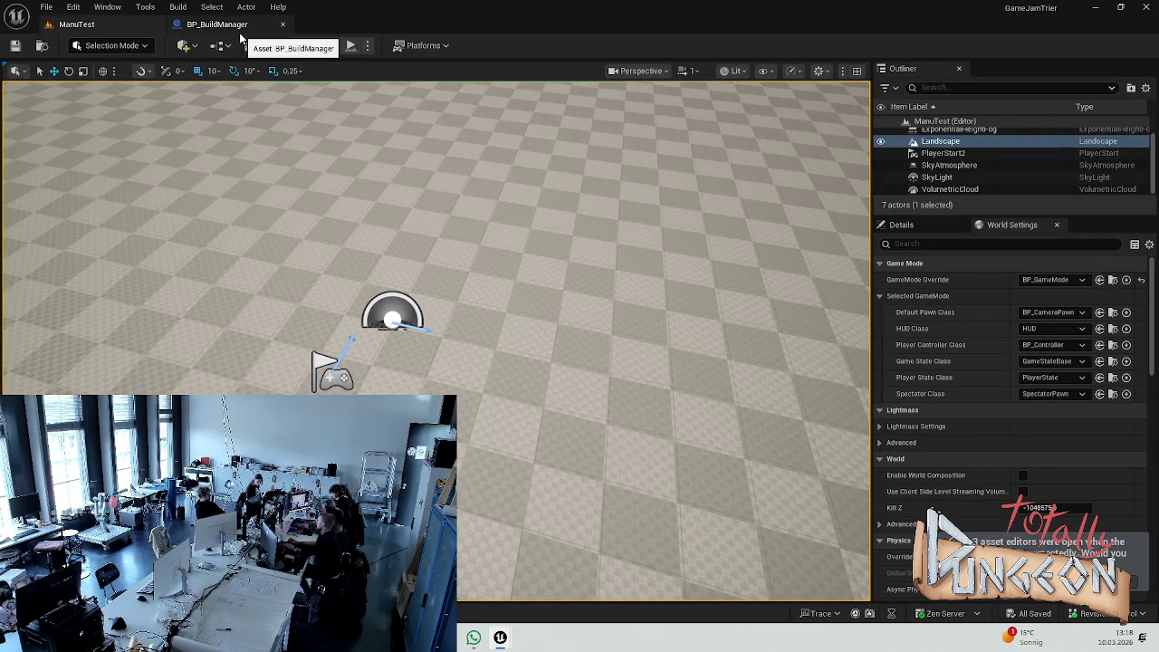
- Stretch BP_Controller's Manu comment box upward and save the blueprint
key(ctrl+space)
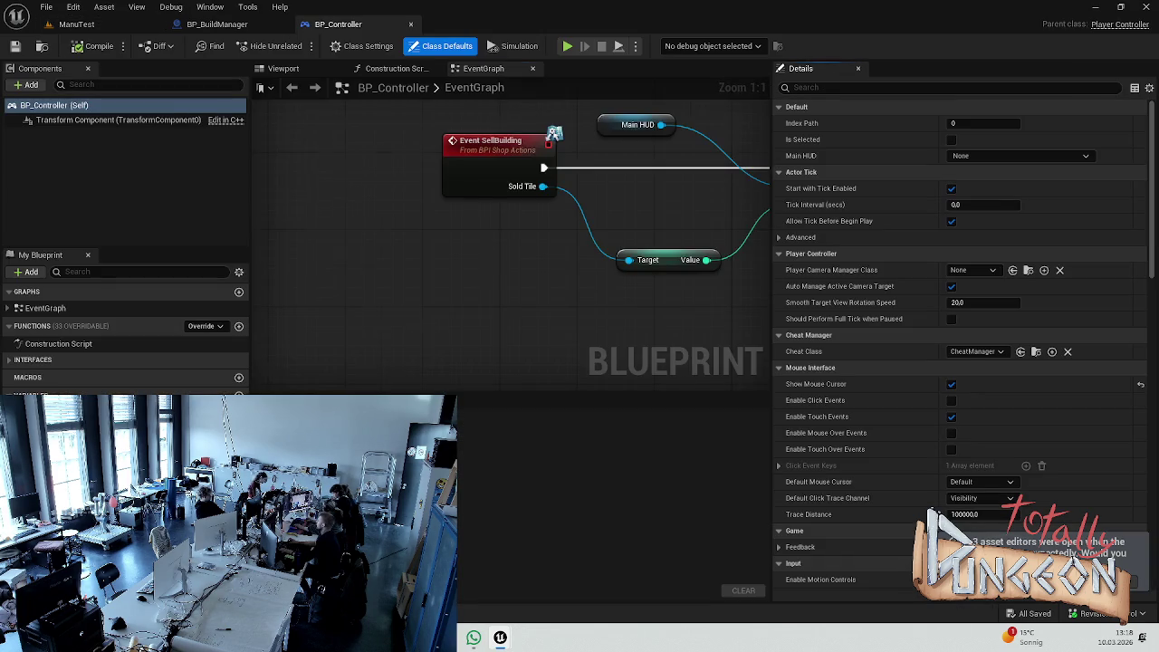
scroll(488, 244, down, 7)
scroll(432, 206, up, 4)
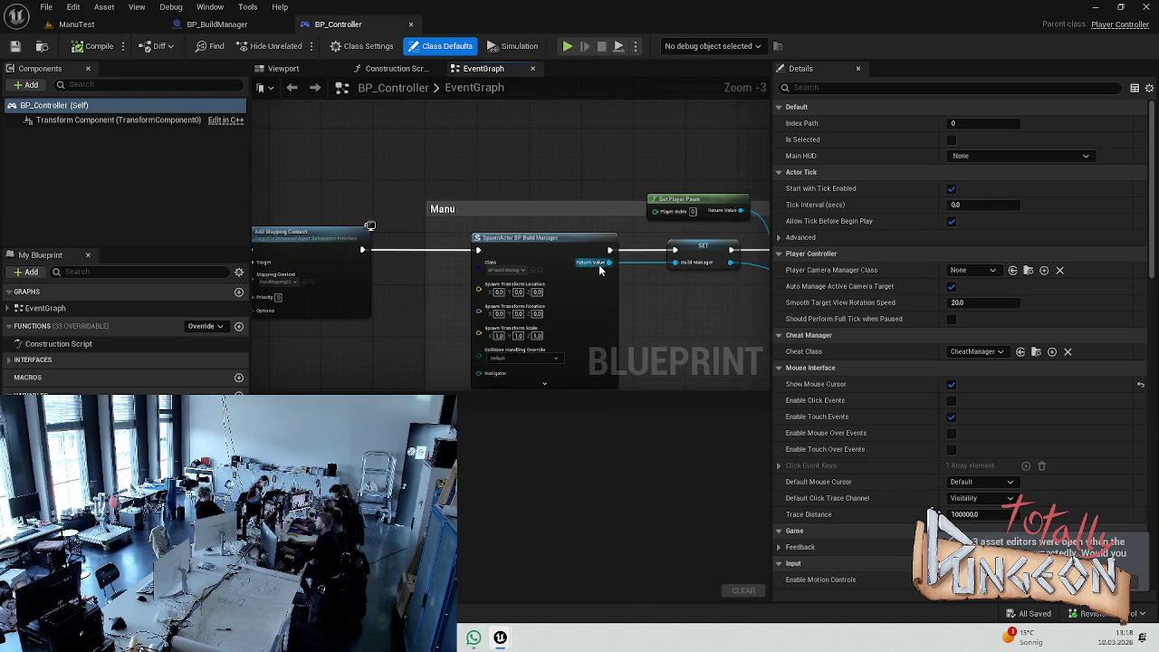
scroll(598, 264, up, 3)
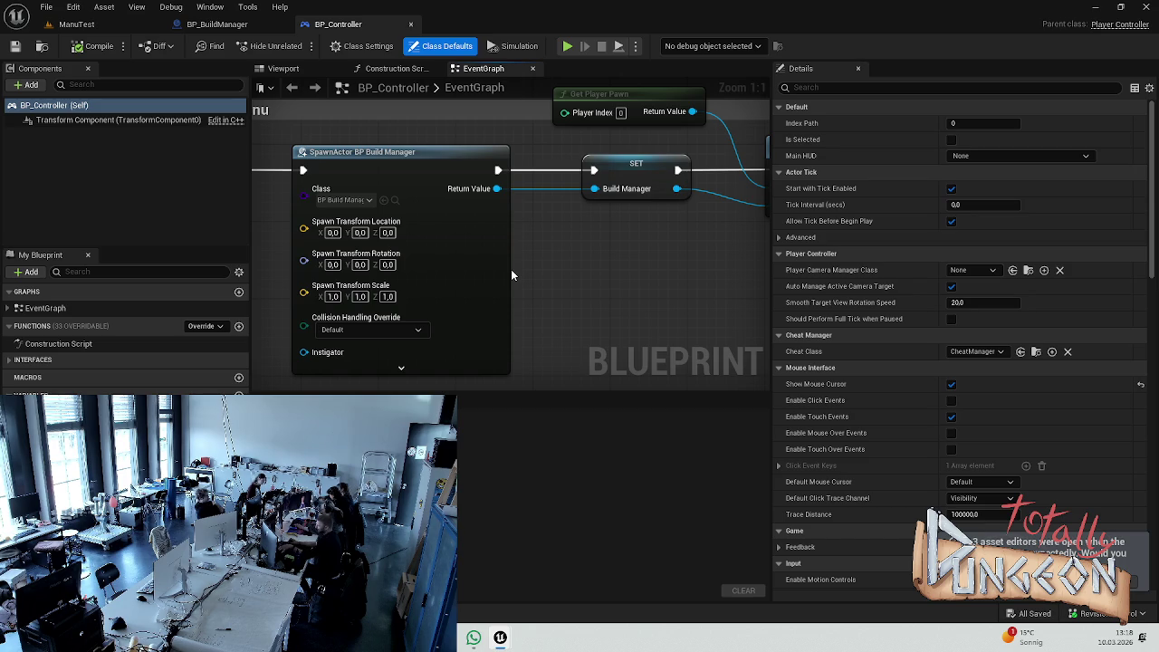
scroll(510, 268, down, 3)
drag(503, 257, 480, 267)
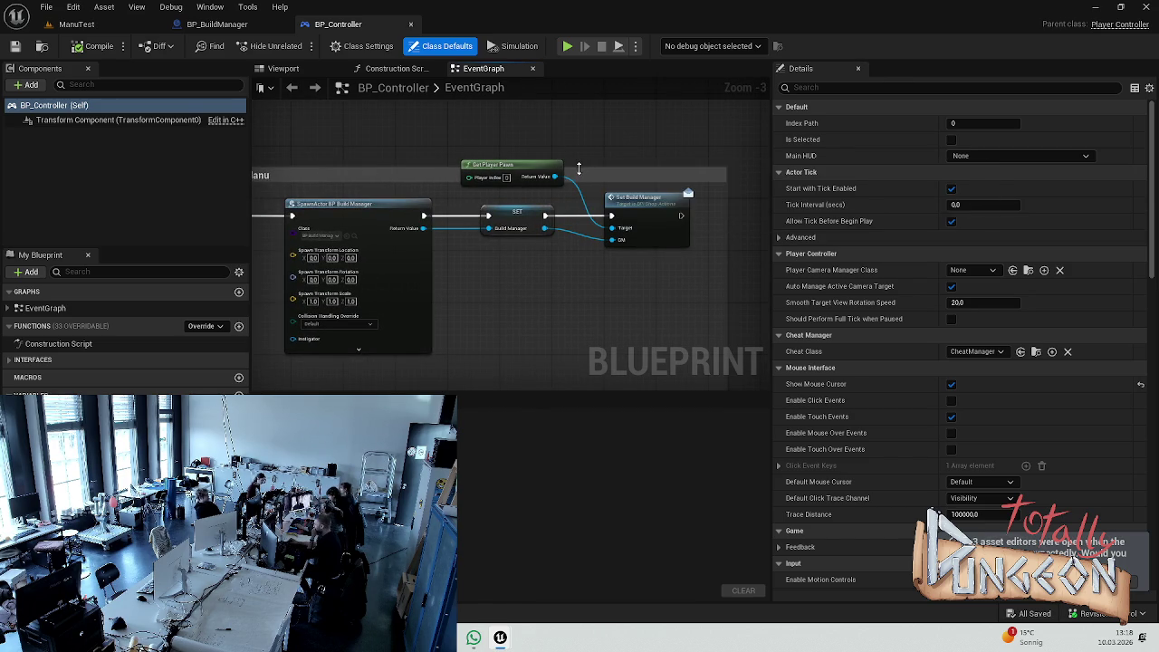
drag(578, 168, 578, 129)
key(ctrl+s)
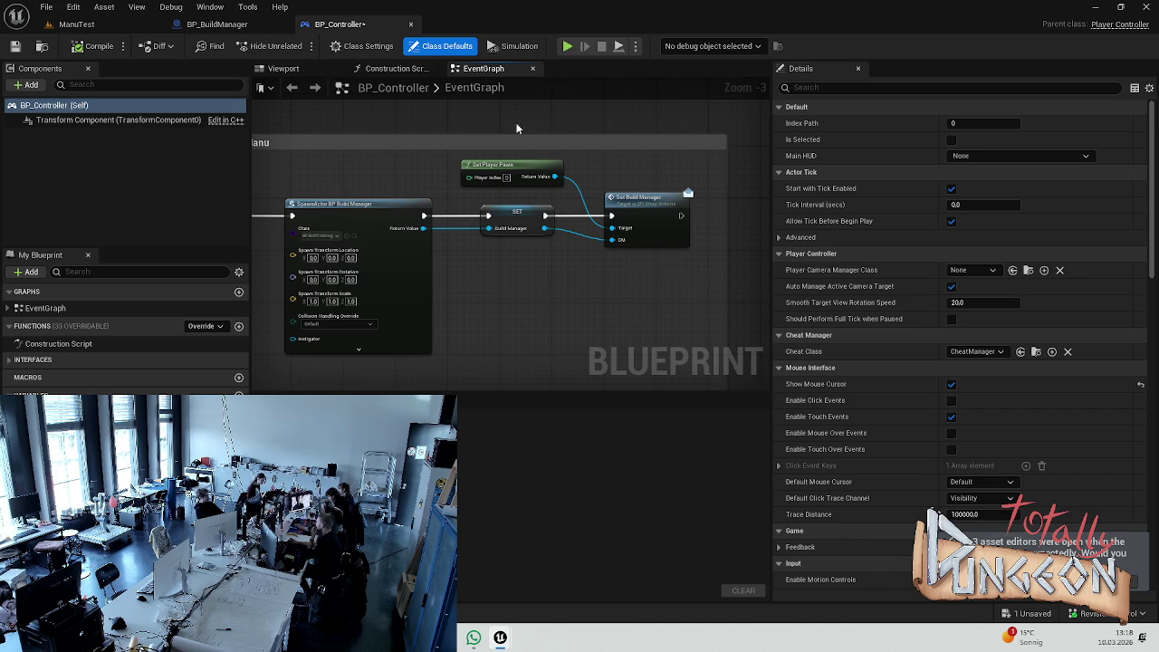
- Nudge the Enhanced Input Local Player Subsystem node down and save again
scroll(569, 212, down, 5)
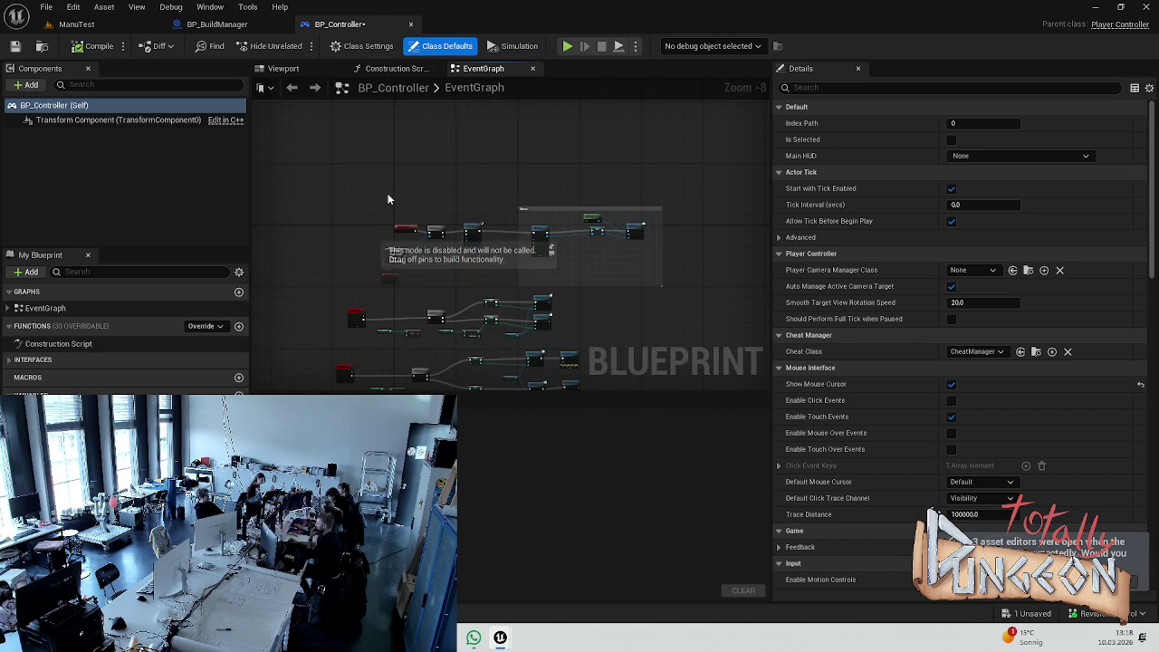
scroll(366, 184, up, 8)
scroll(517, 194, down, 2)
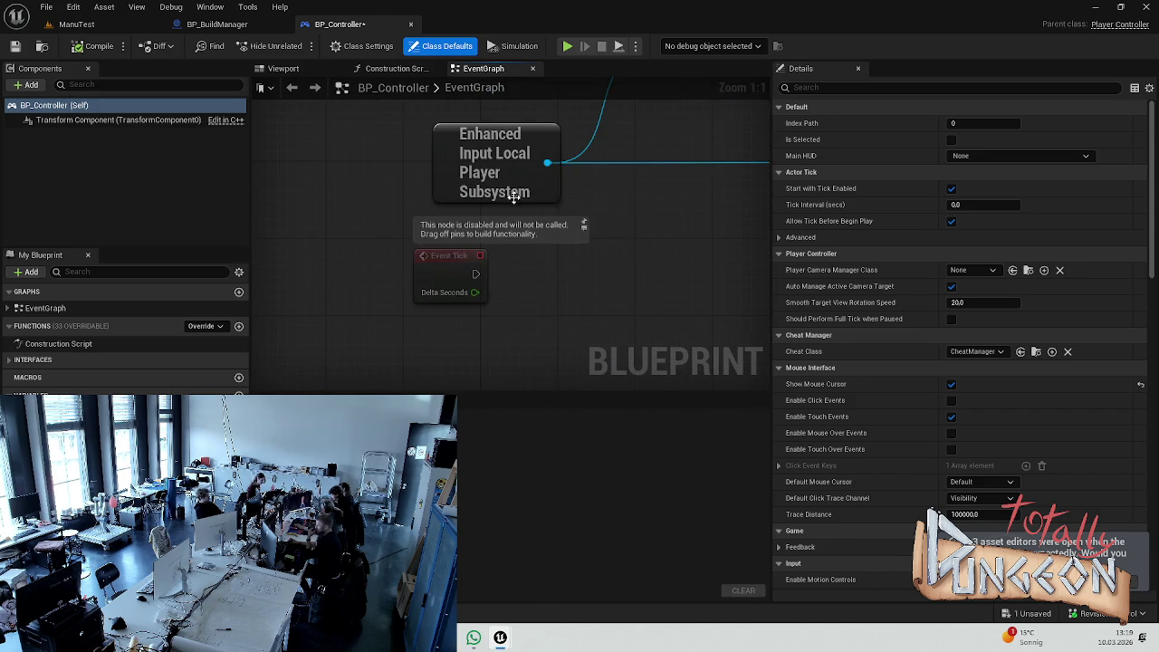
click(431, 213)
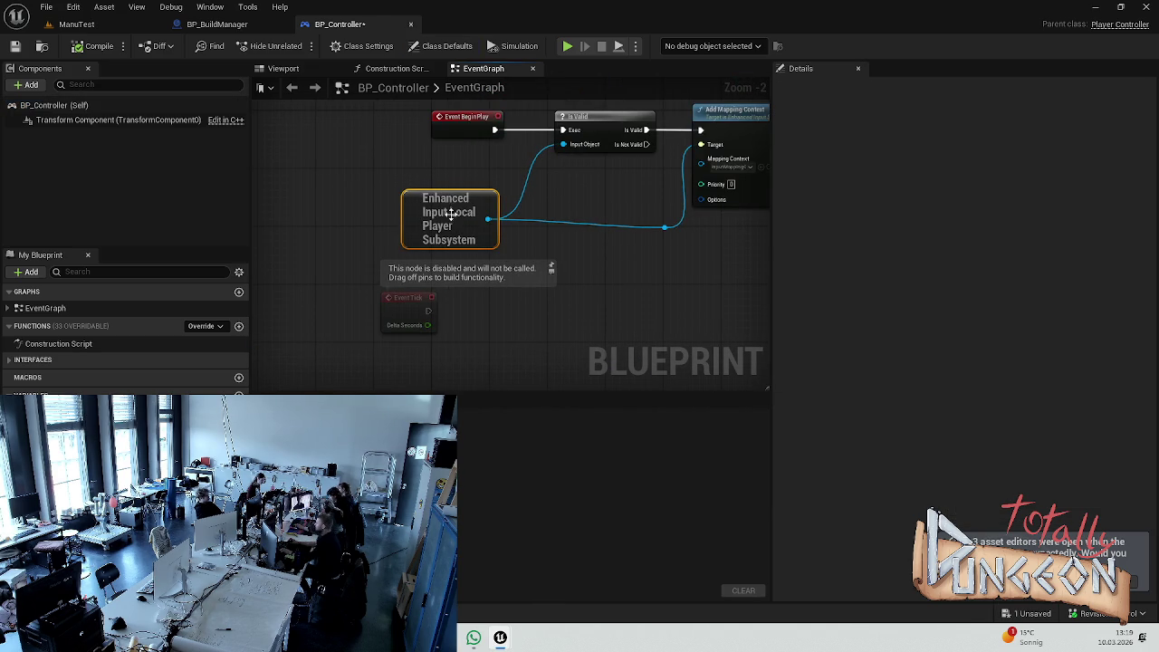
drag(431, 213, 432, 220)
click(589, 260)
key(ctrl+s)
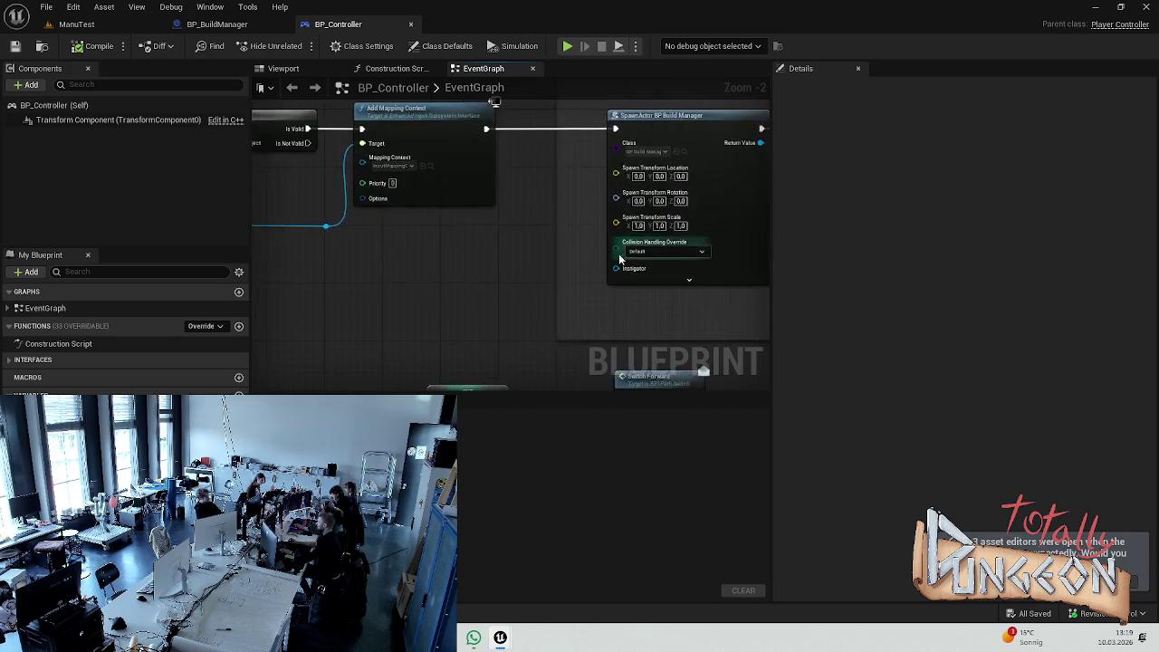
- Look over the BP_Controller graph, then return to the BP_BuildManager blueprint
scroll(415, 216, down, 5)
scroll(414, 222, up, 3)
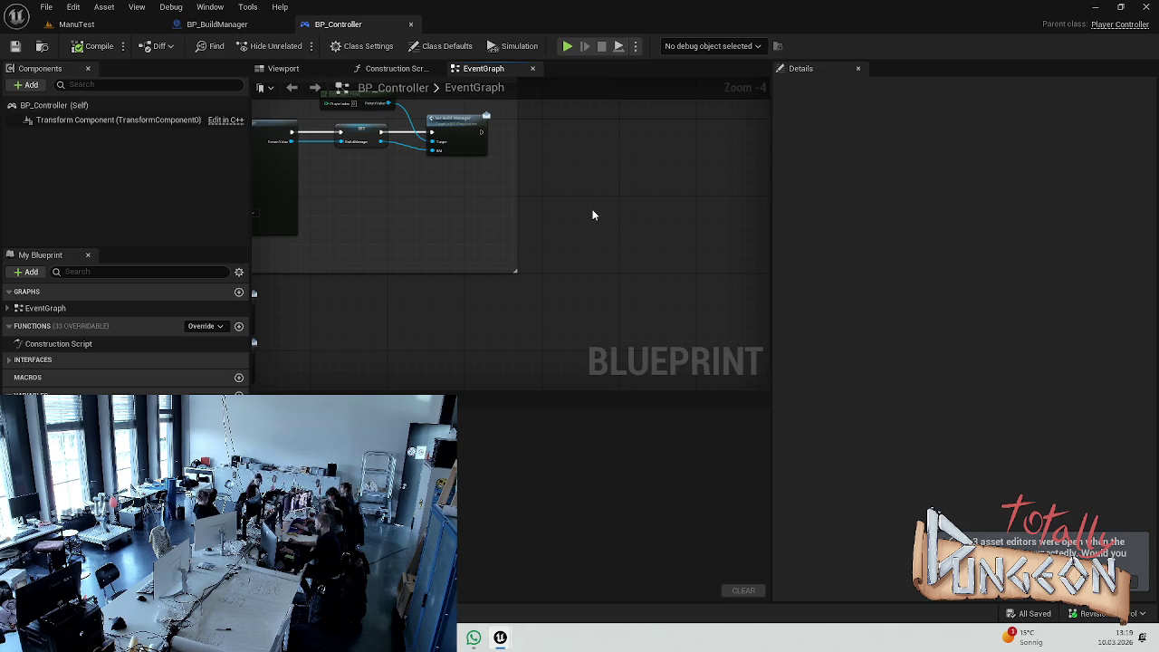
scroll(498, 217, up, 4)
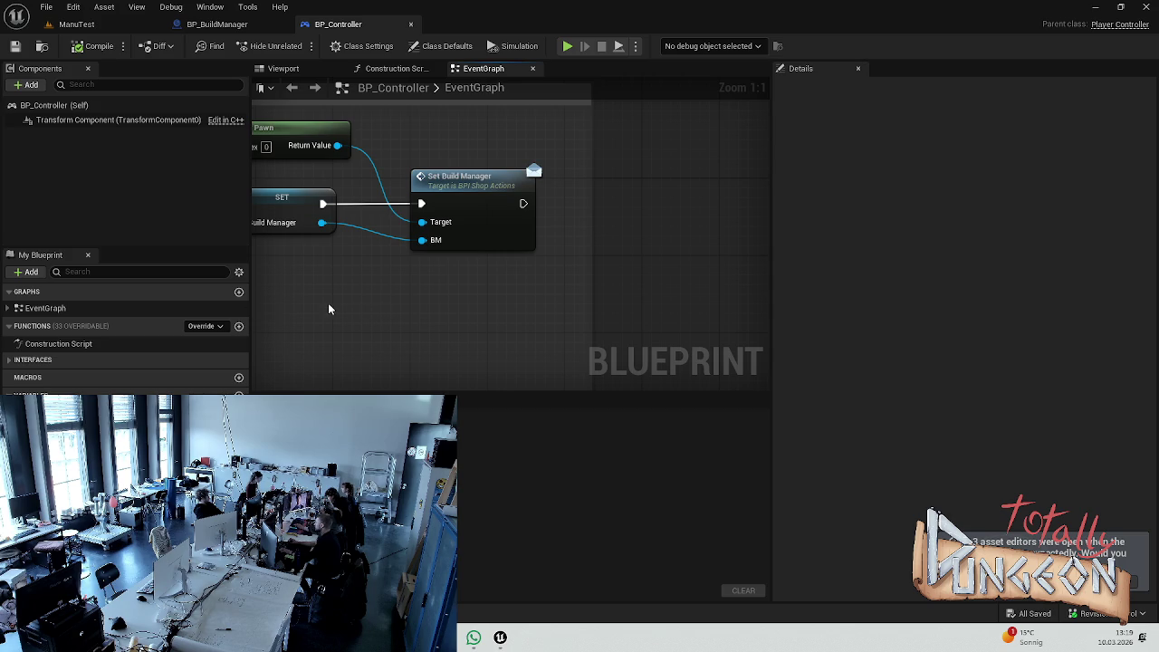
scroll(479, 343, down, 1)
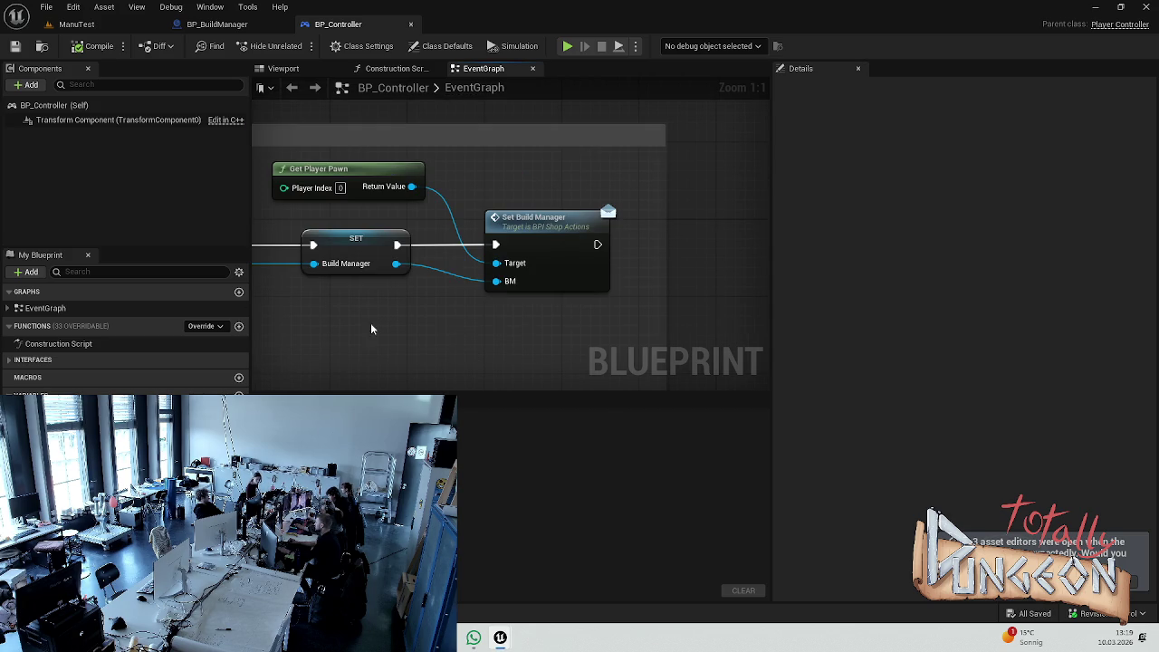
scroll(537, 287, down, 1)
click(217, 24)
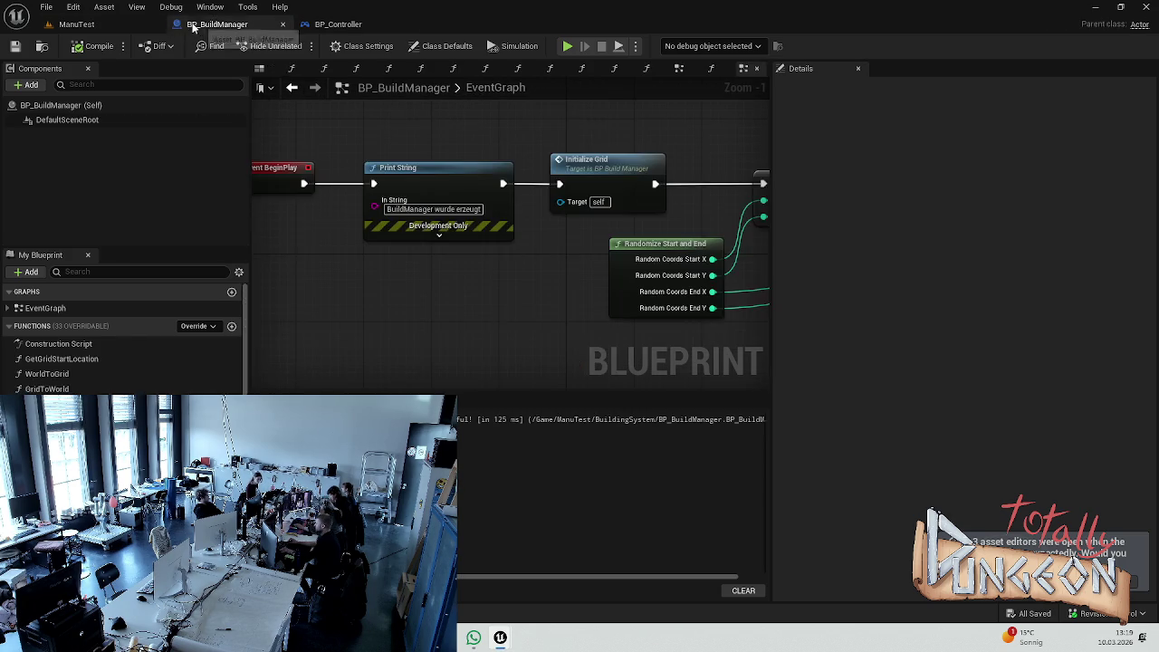
- Play-test ManuTest: place cells on the grid, finish building, remove stone tiles, then stop
click(123, 27)
click(298, 45)
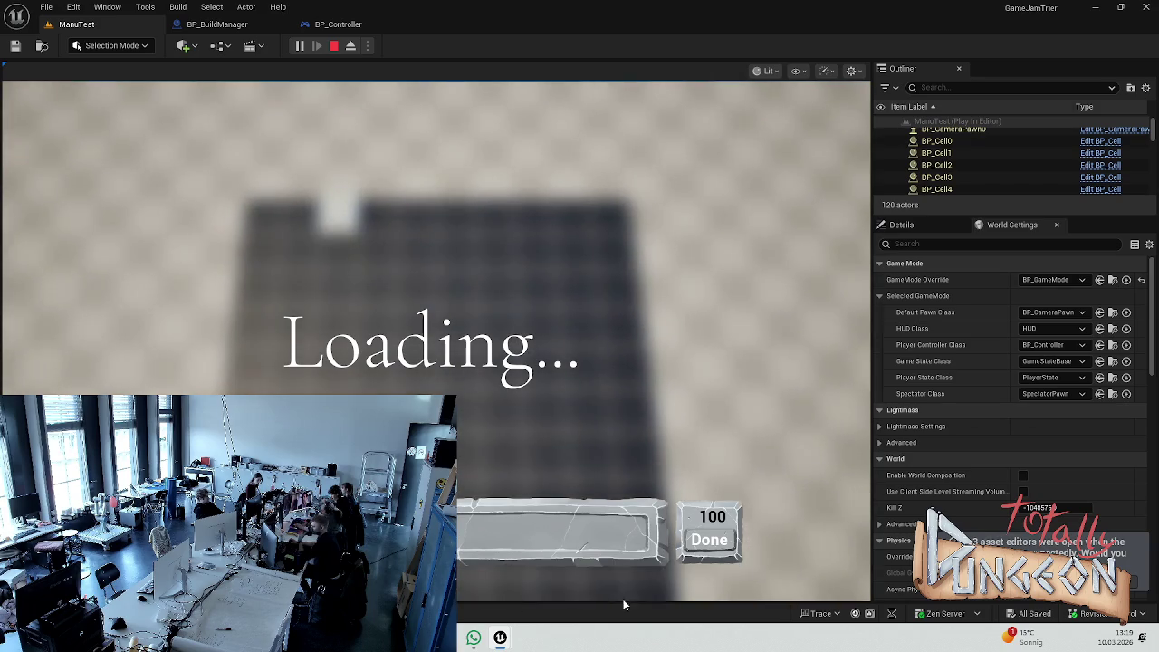
click(434, 224)
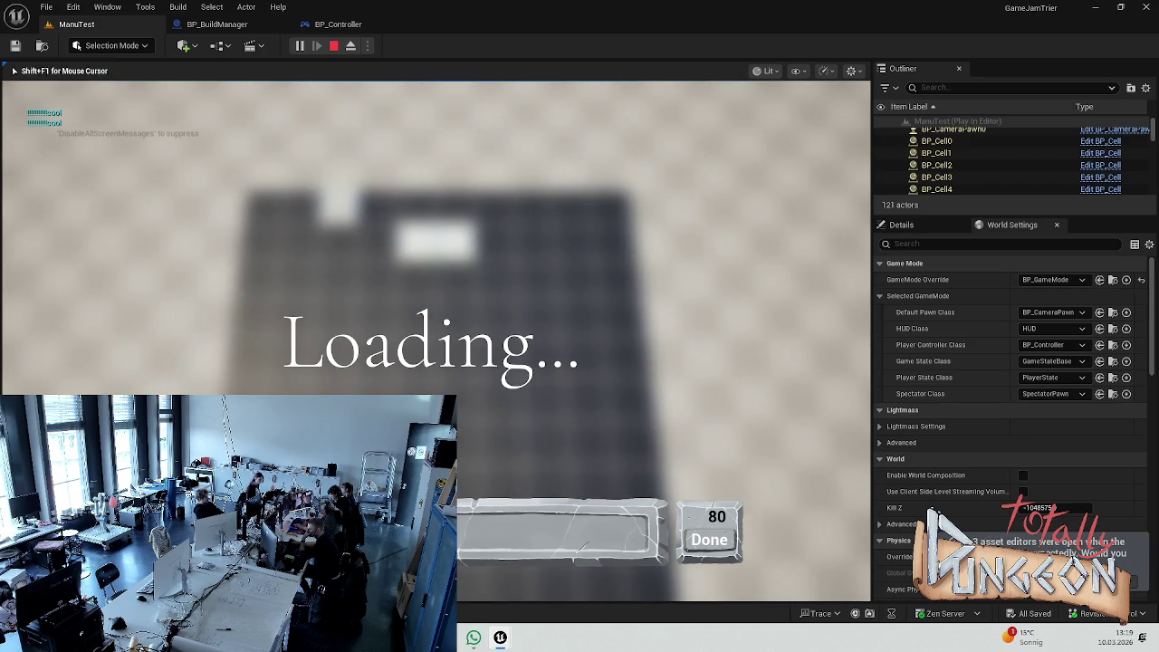
mouse_move(543, 281)
mouse_down()
mouse_move(497, 277)
mouse_move(529, 316)
mouse_move(455, 366)
mouse_up()
click(704, 541)
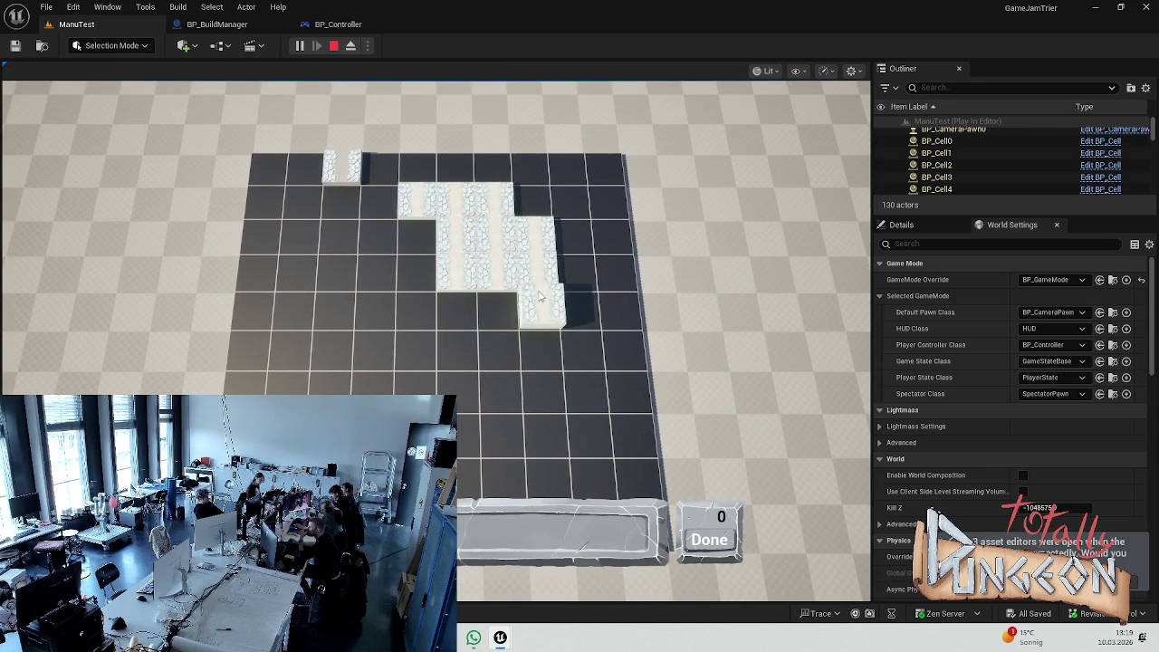
mouse_move(508, 299)
mouse_down()
mouse_move(509, 271)
mouse_move(481, 259)
mouse_move(516, 240)
mouse_move(461, 248)
mouse_move(473, 196)
mouse_move(438, 201)
mouse_move(388, 266)
mouse_move(326, 115)
mouse_up()
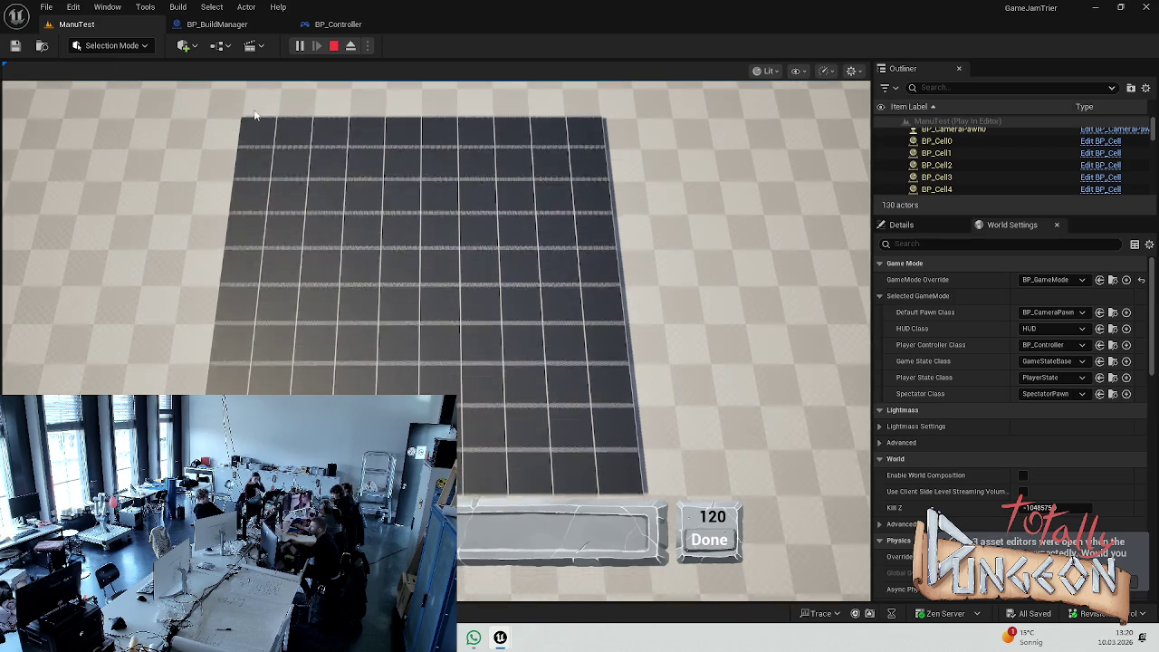
key(Escape)
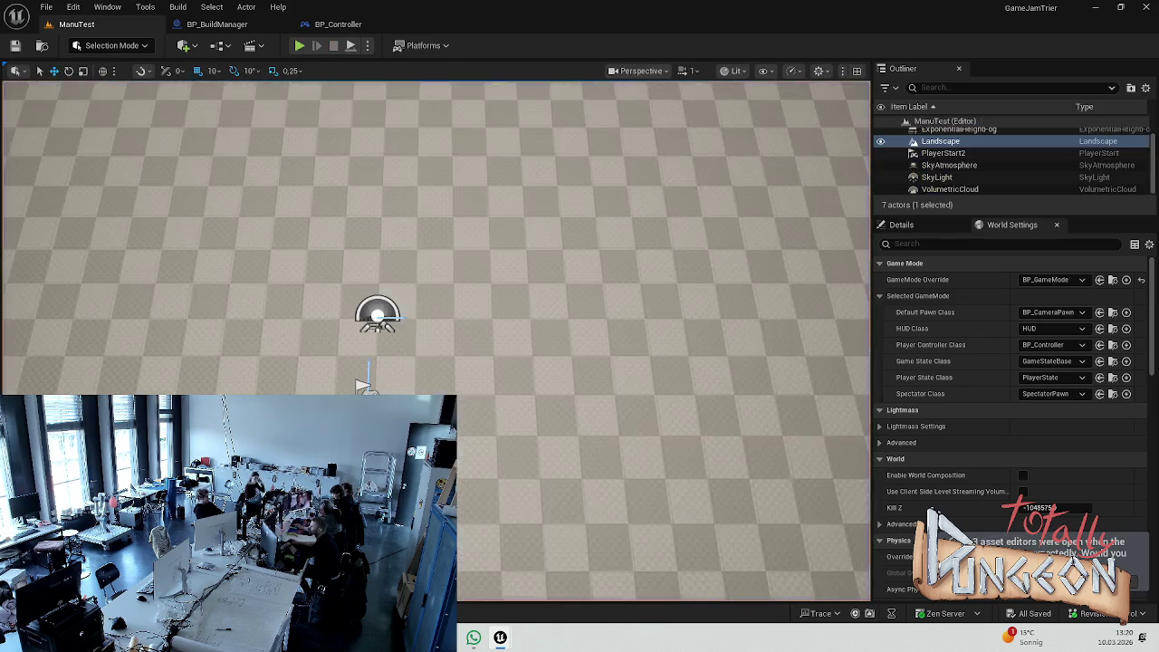
- Go through BP_BuildManager back to the BP_Controller EventGraph
click(214, 25)
click(336, 24)
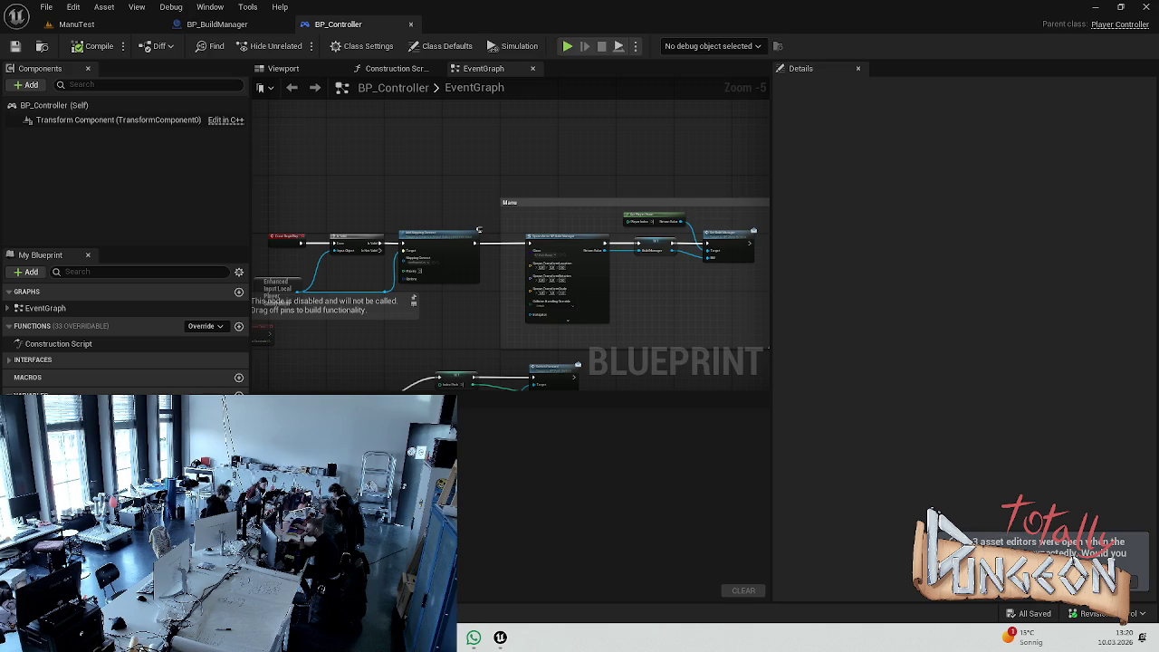
- Zoom around the BP_Controller graph, then go via BP_BuildManager to the ManuTest level
scroll(600, 200, up, 2)
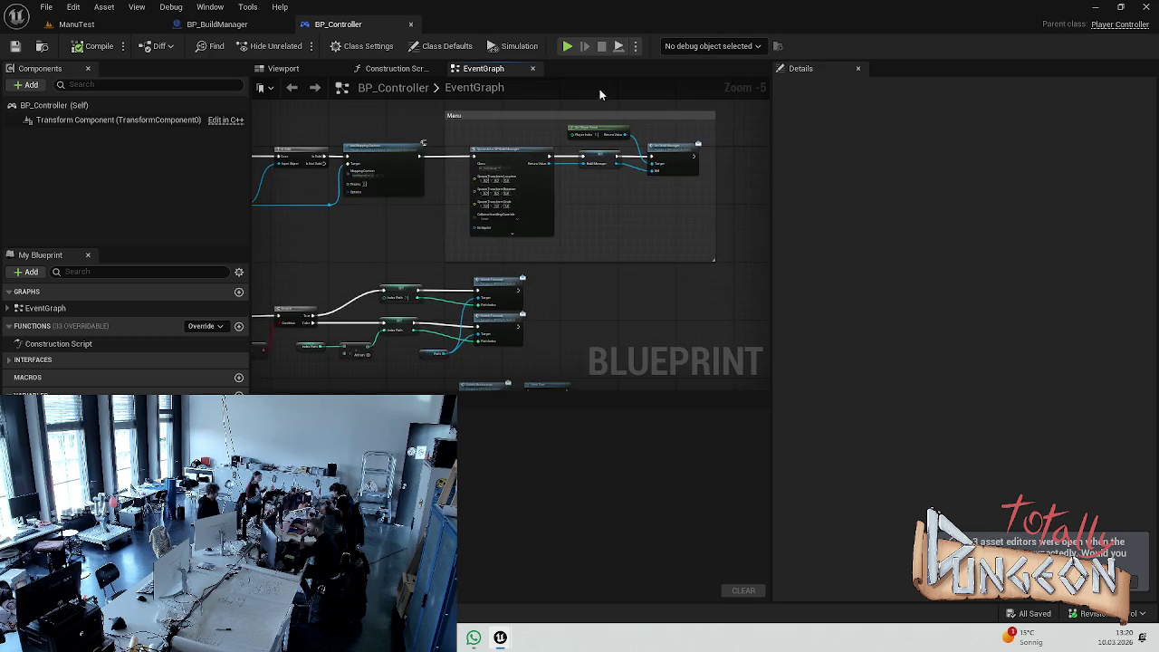
scroll(479, 220, up, 1)
scroll(541, 226, down, 5)
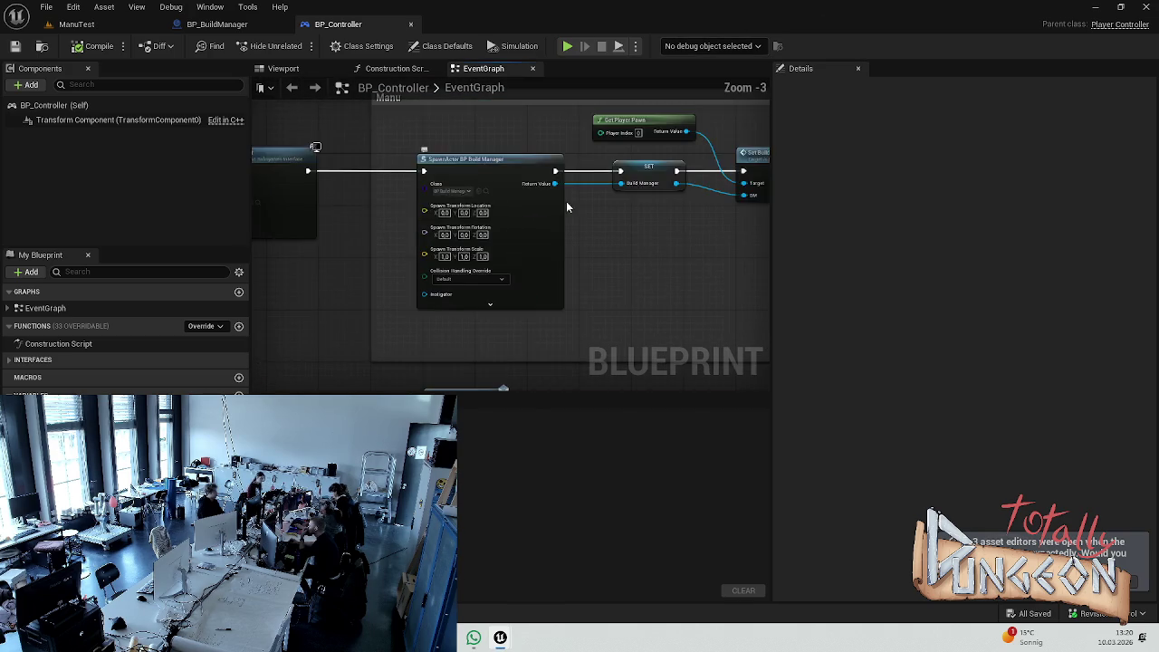
scroll(460, 266, up, 7)
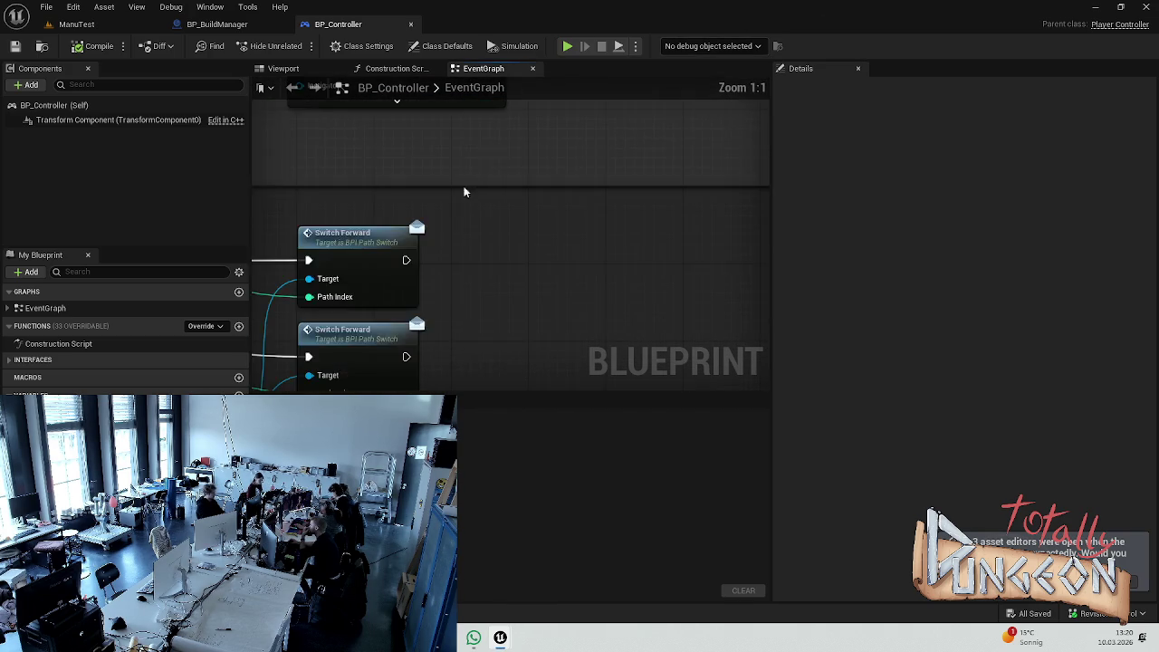
scroll(480, 169, down, 3)
scroll(489, 304, down, 6)
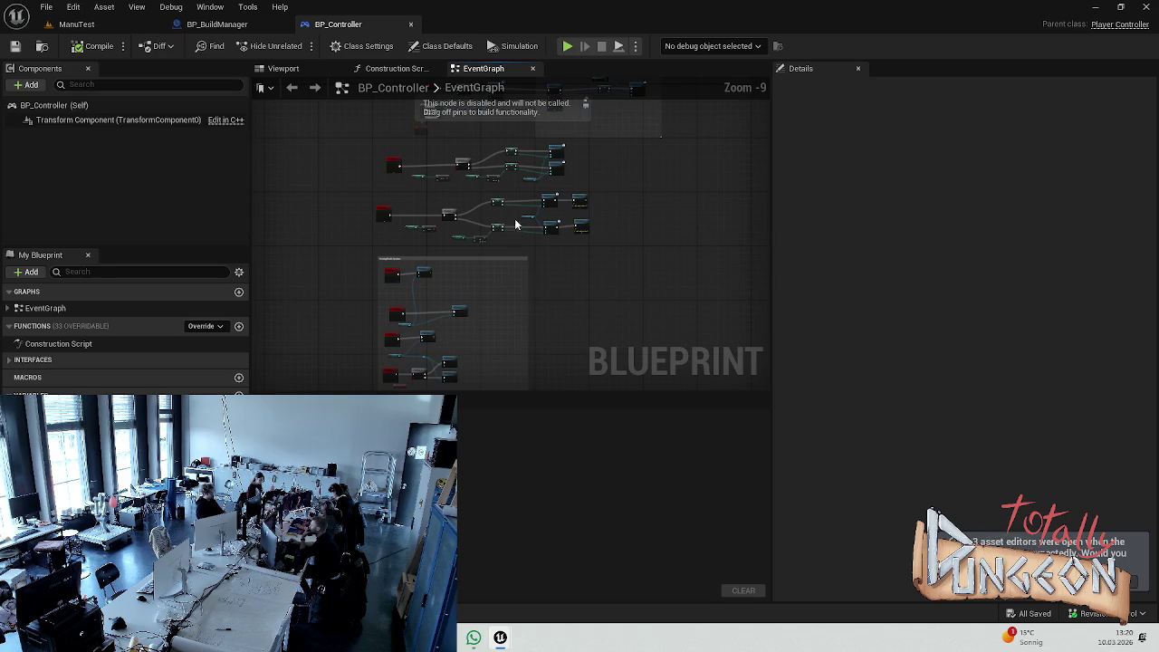
click(218, 23)
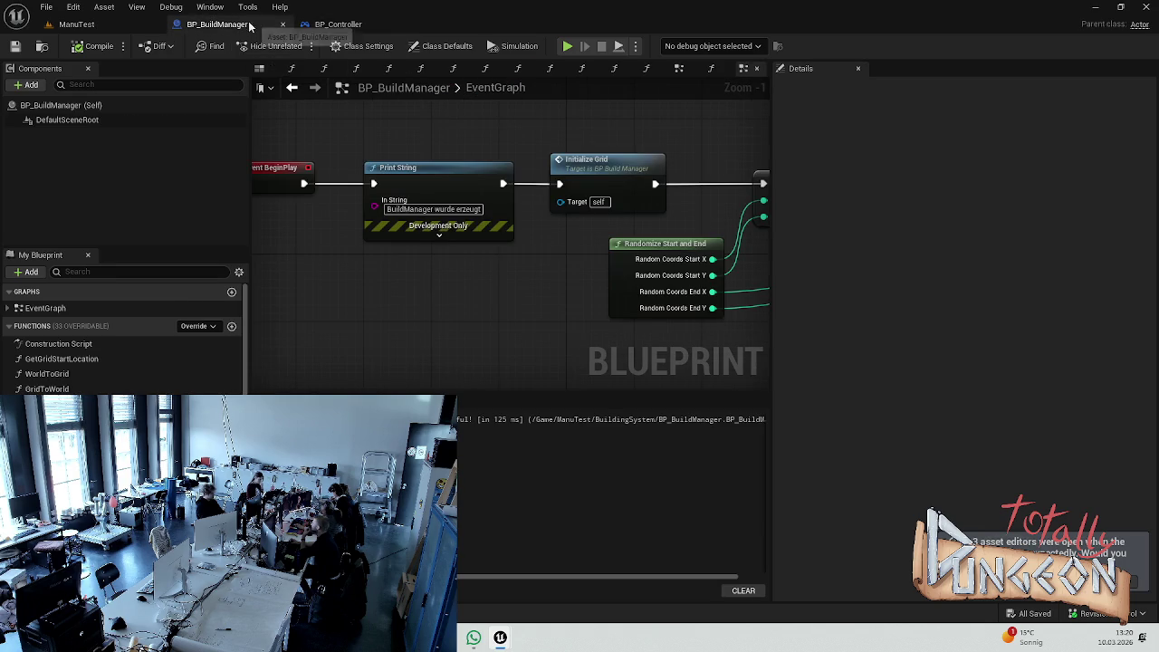
click(72, 24)
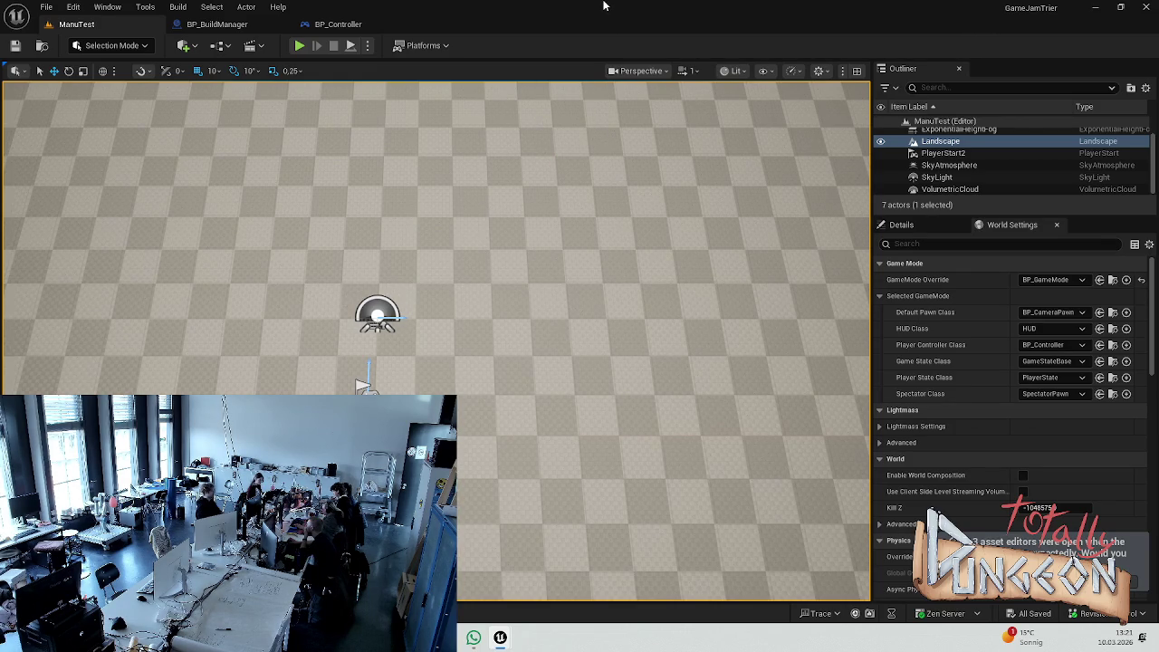
- Orbit the ManuTest camera up to the horizon and back to the floor, then return to BP_Controller
click(330, 24)
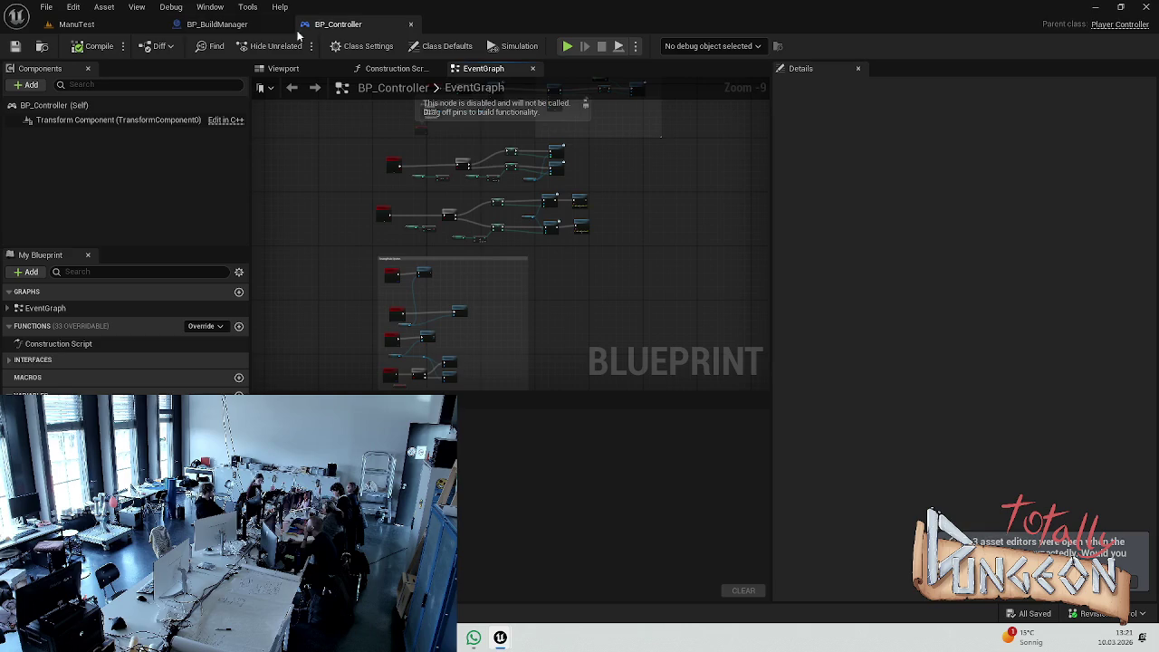
click(217, 24)
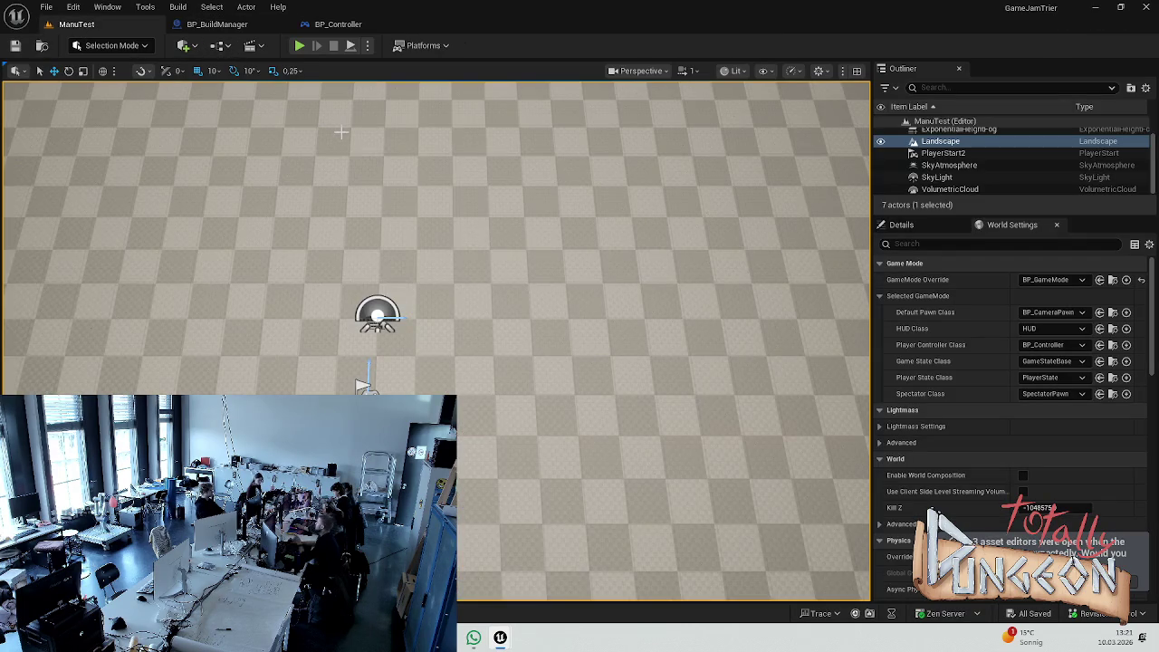
drag(371, 317, 407, 199)
drag(520, 280, 519, 301)
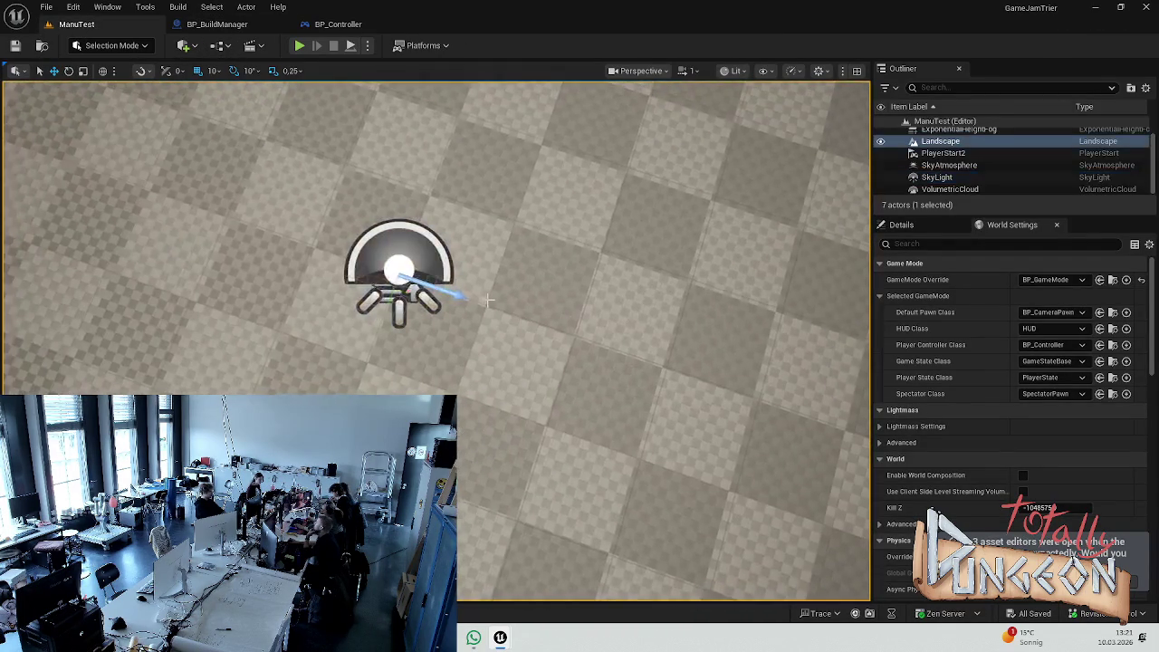
click(336, 25)
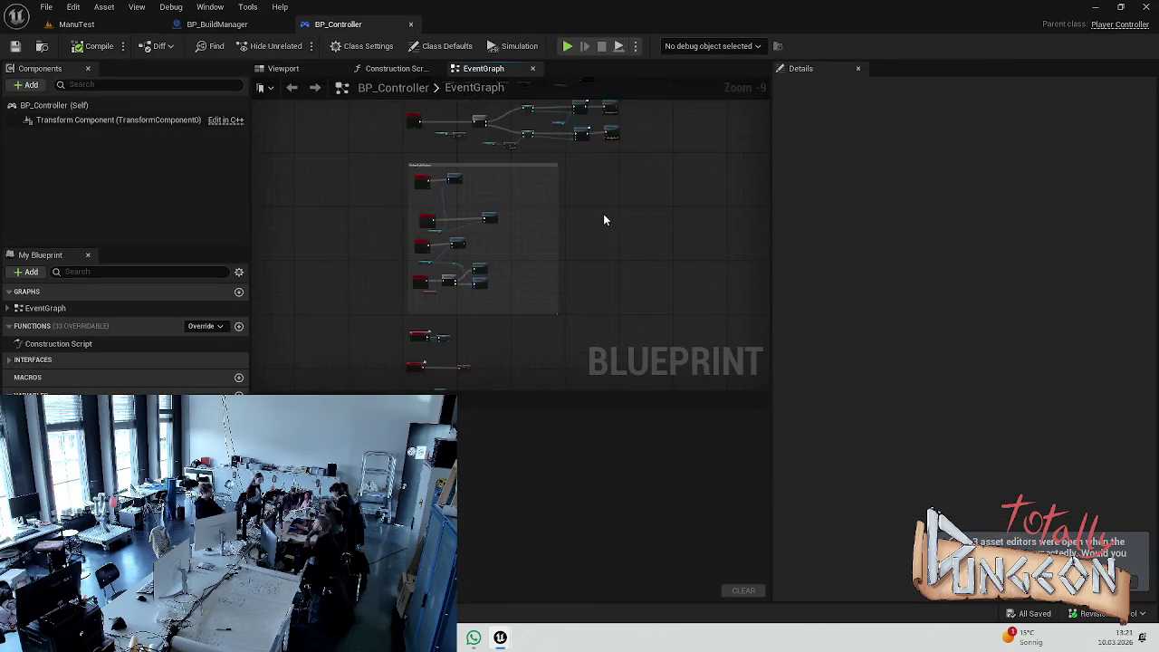
- Frame the whole BP_Controller graph with Home, zoom in, then switch to BP_BuildManager
scroll(387, 267, up, 5)
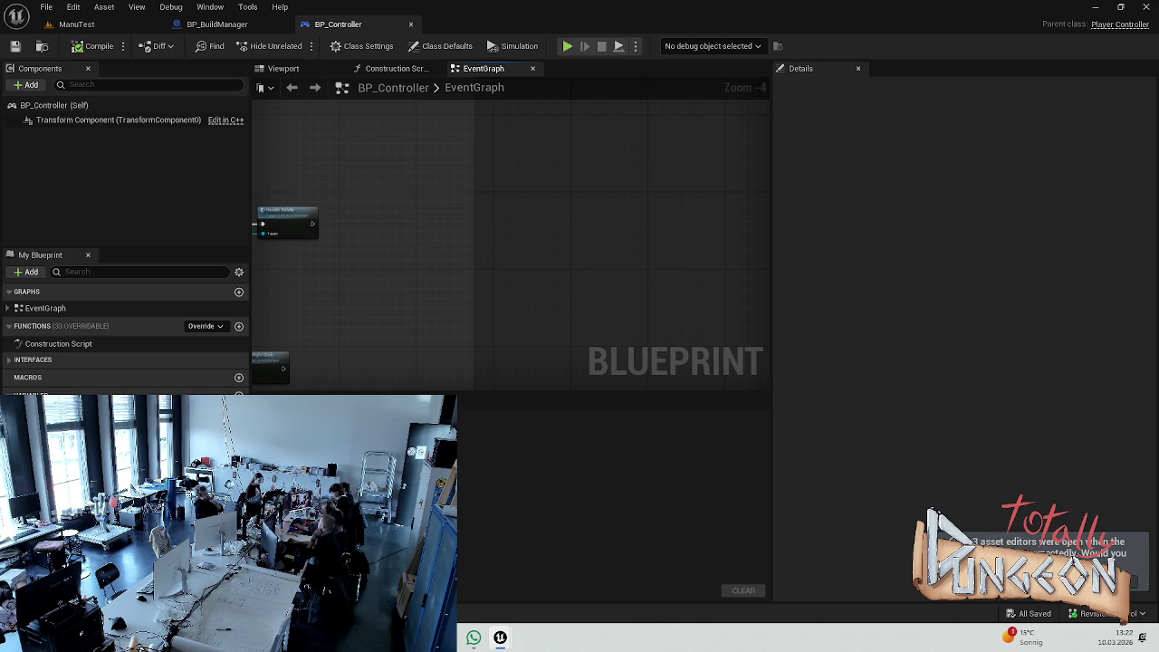
key(Home)
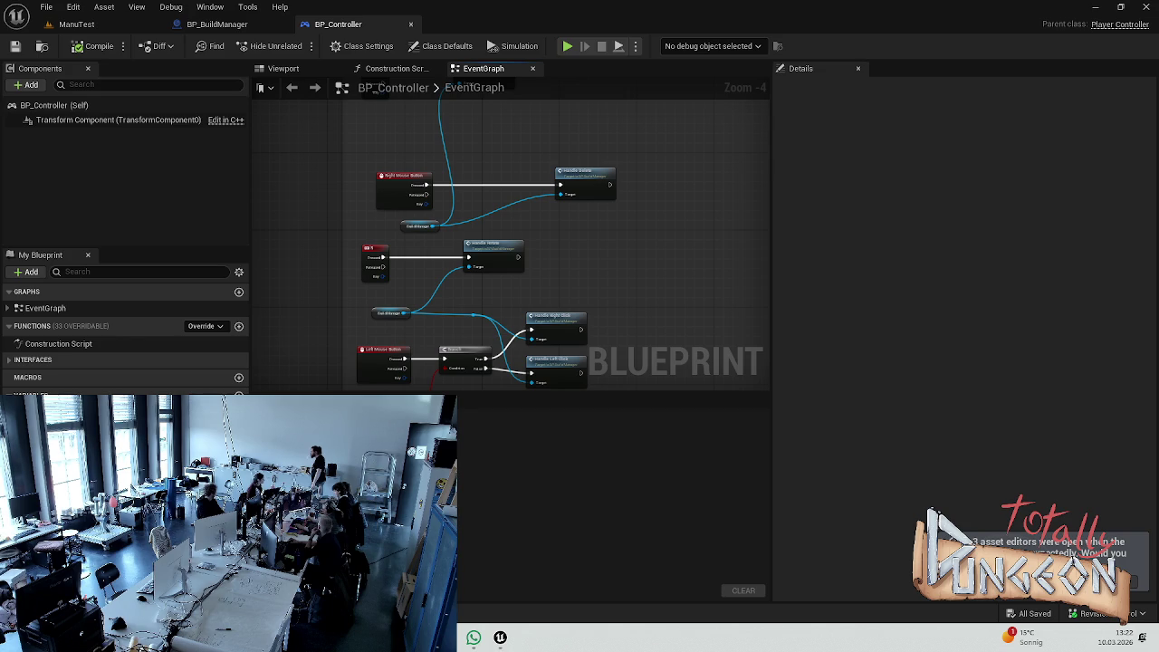
scroll(492, 330, down, 2)
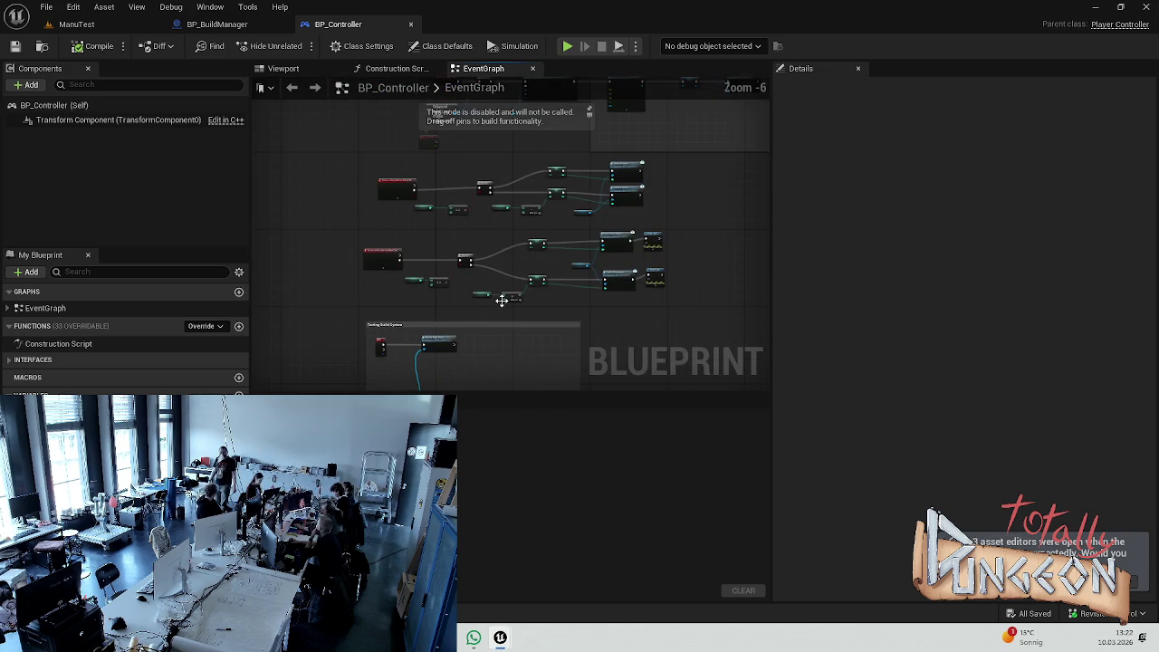
scroll(527, 289, up, 6)
scroll(453, 369, down, 4)
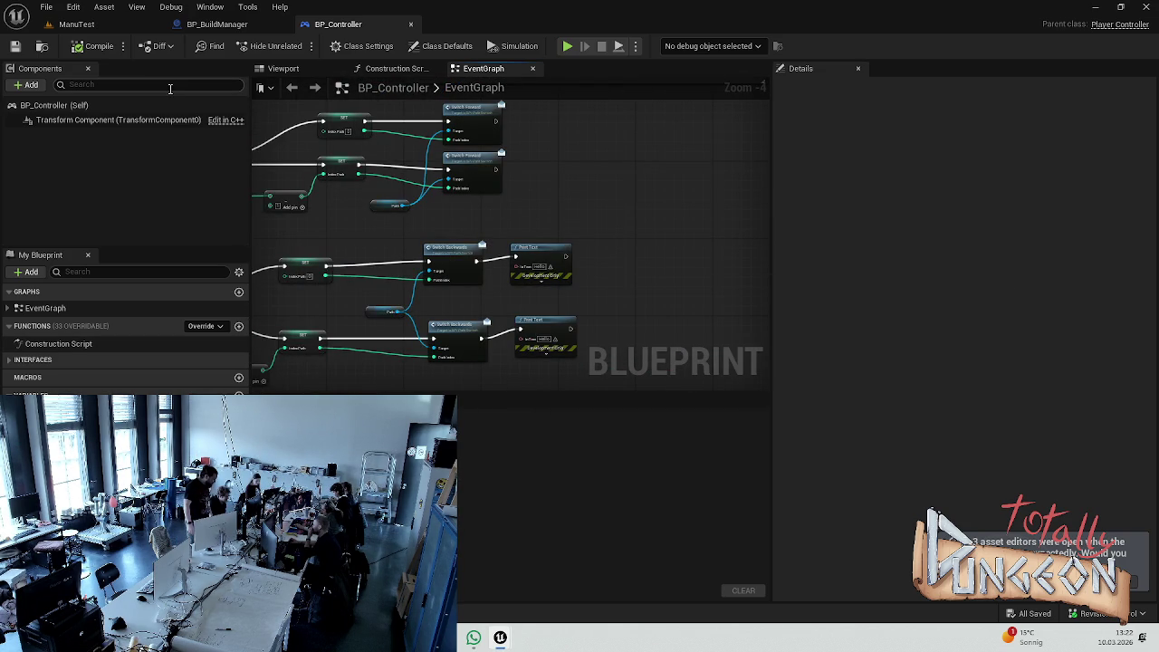
click(217, 24)
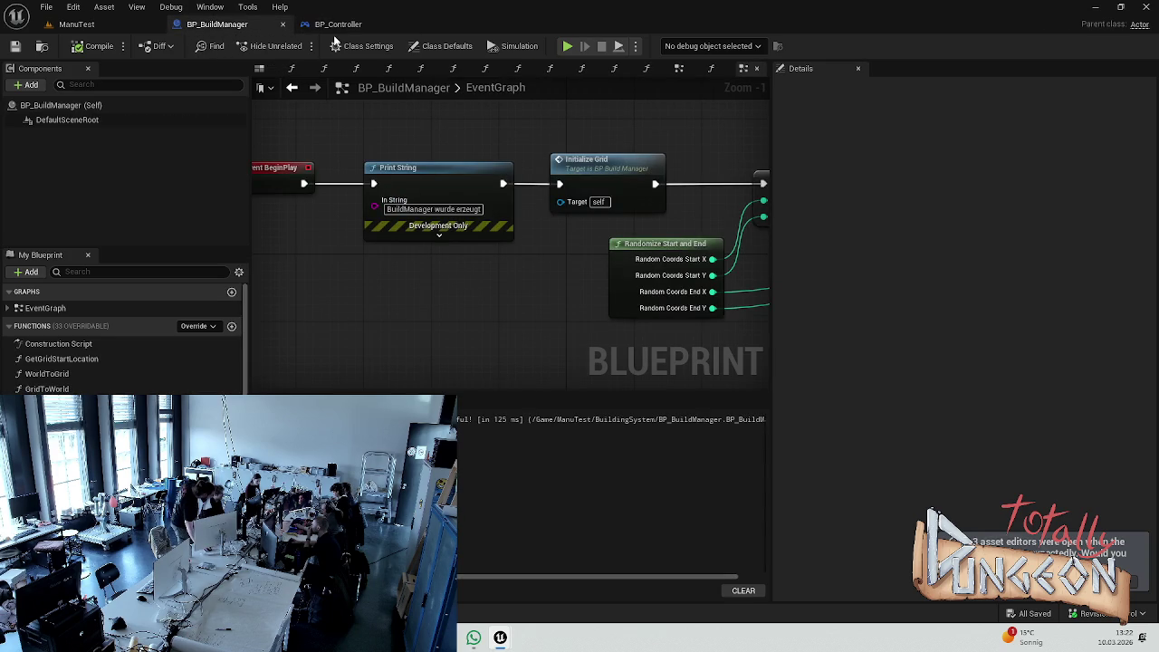
scroll(401, 180, down, 6)
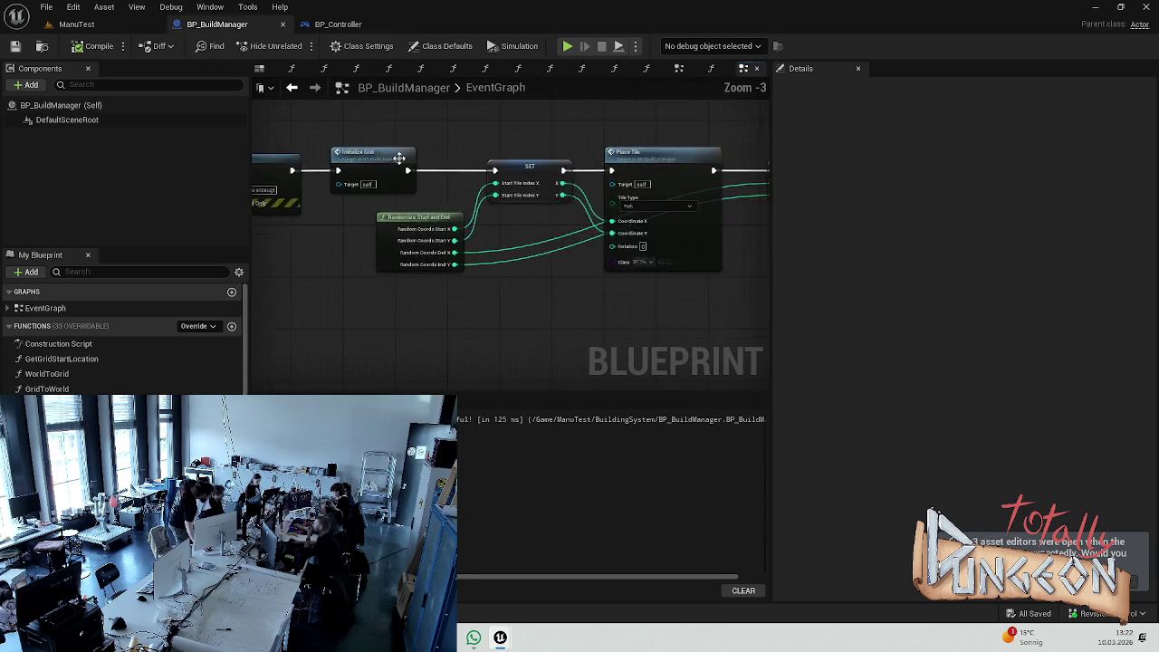
- In the RotateHeldBuilding graph, wire the Branch False output to Add Local Rotation
mouse_move(401, 180)
mouse_down()
mouse_move(442, 46)
mouse_move(492, 38)
mouse_up()
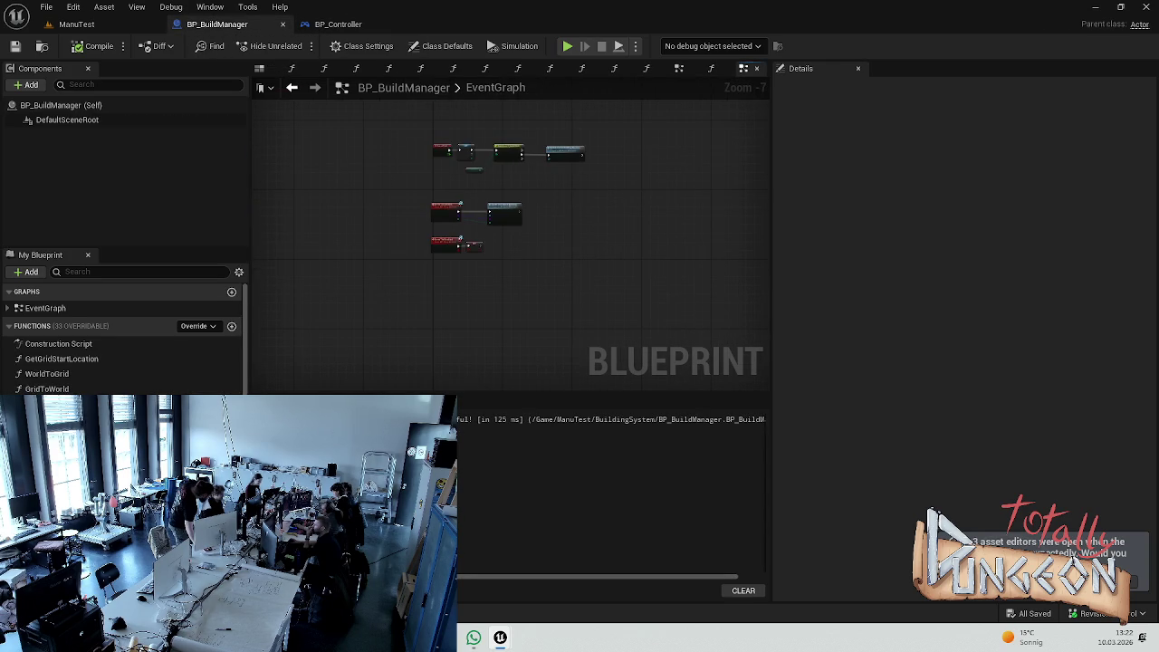
scroll(126, 353, down, 5)
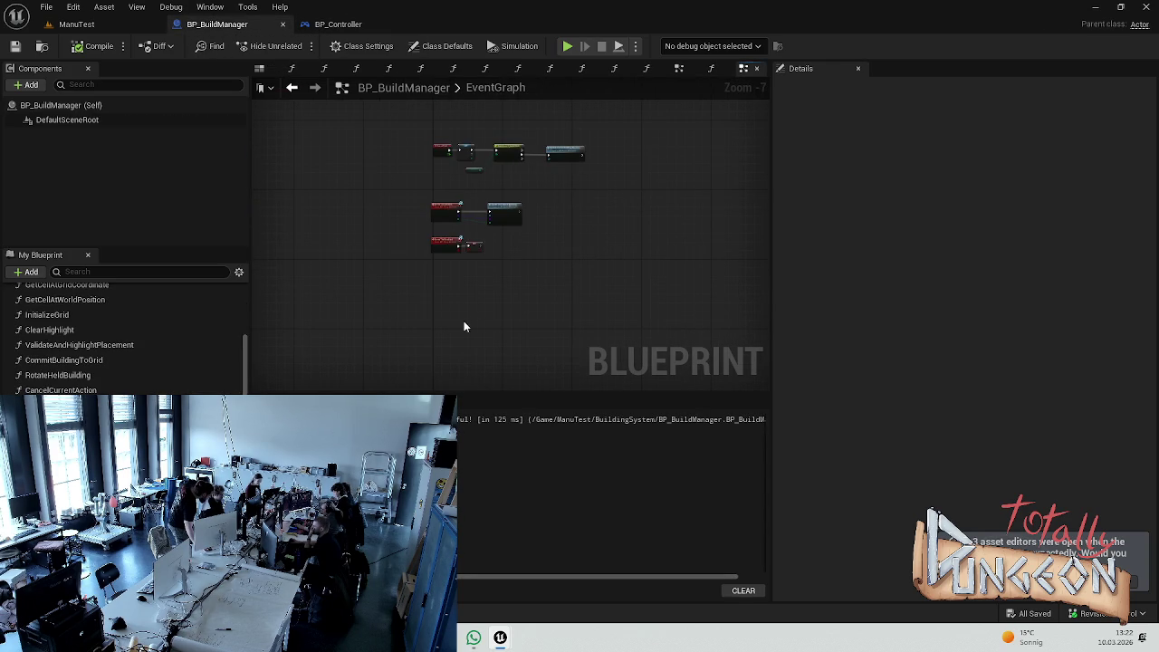
double_click(78, 374)
scroll(587, 239, up, 4)
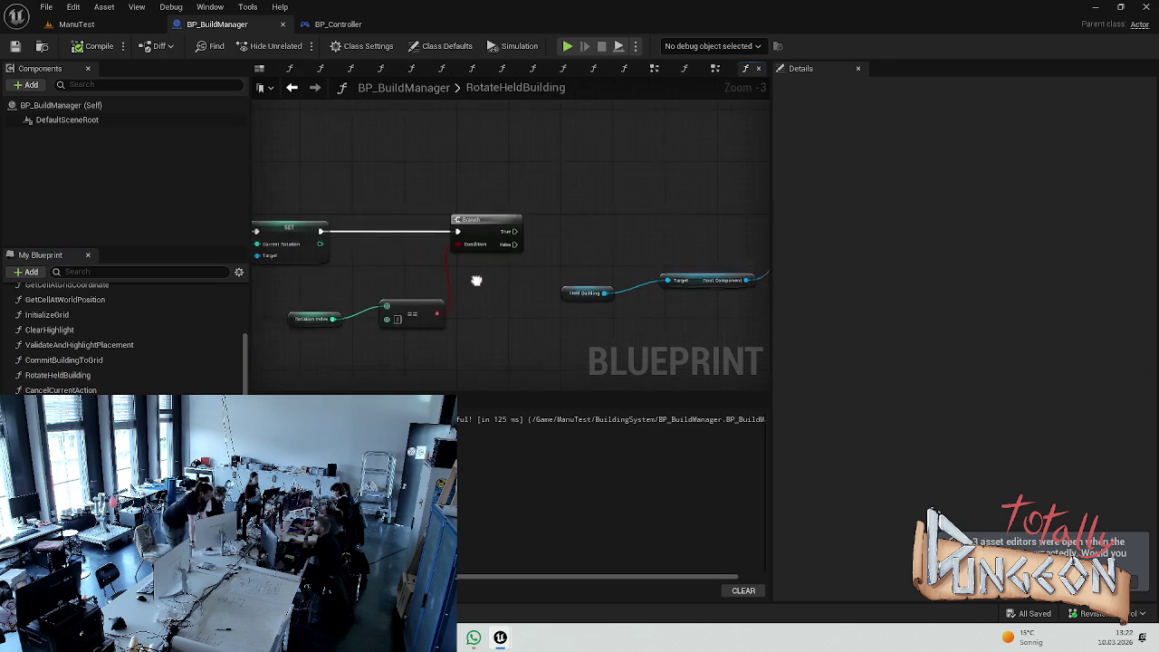
scroll(458, 287, up, 1)
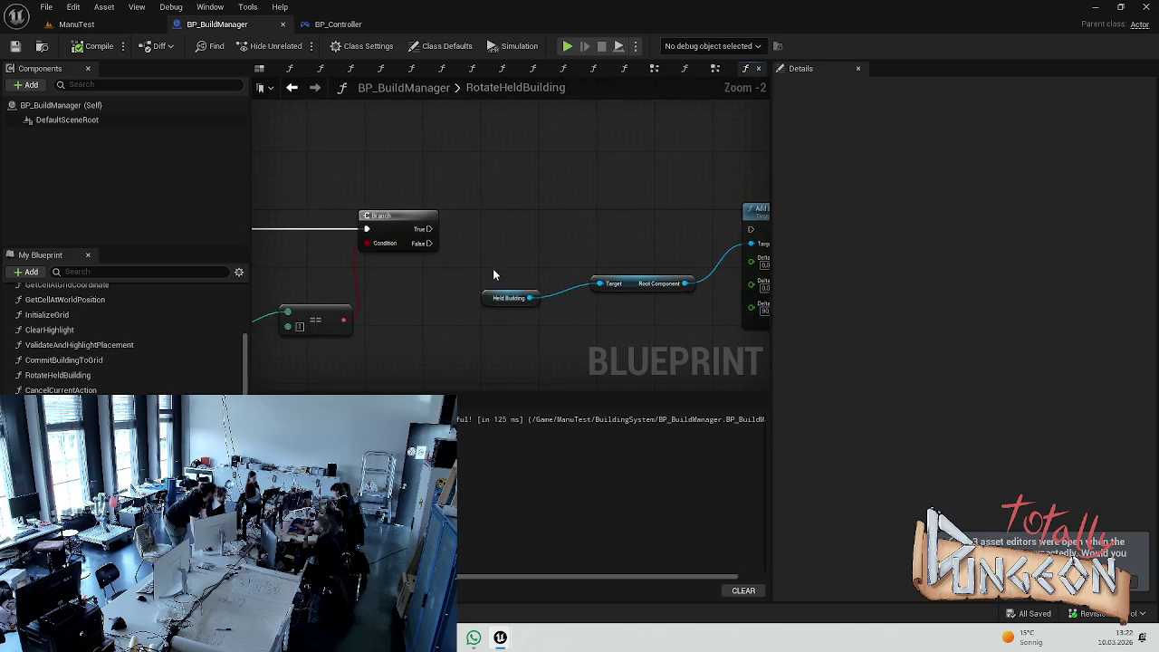
mouse_move(332, 221)
mouse_down()
mouse_move(362, 240)
mouse_move(655, 208)
mouse_up()
scroll(558, 181, down, 2)
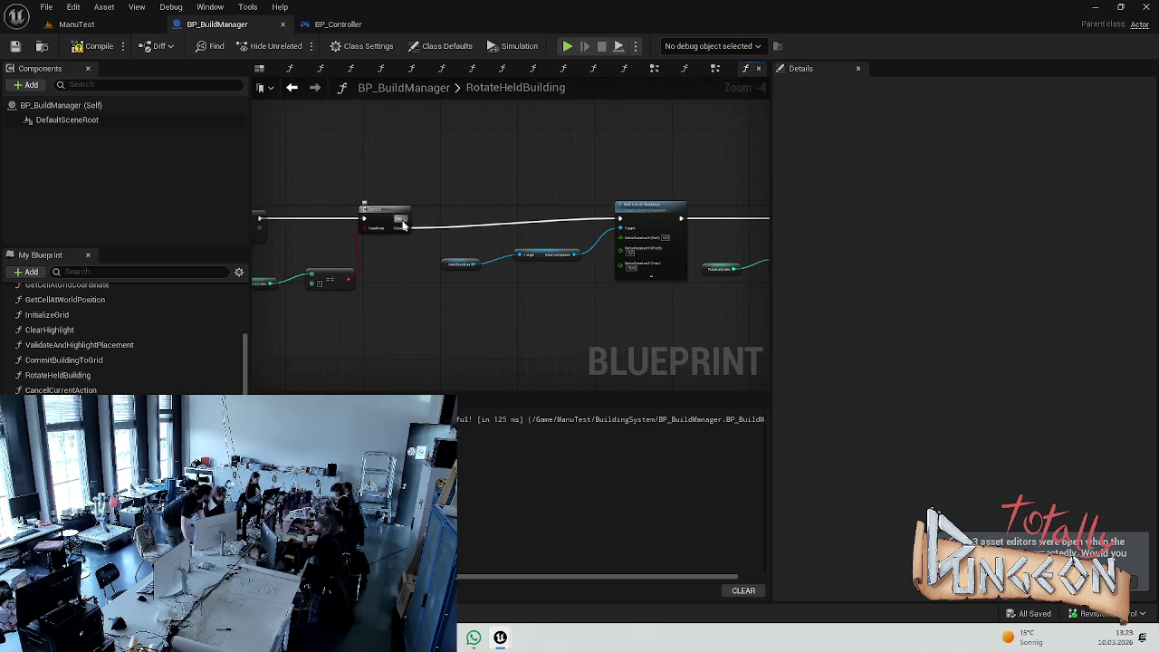
- Duplicate the Add Local Rotation node, target the Root Component, and set its yaw to -90
click(657, 223)
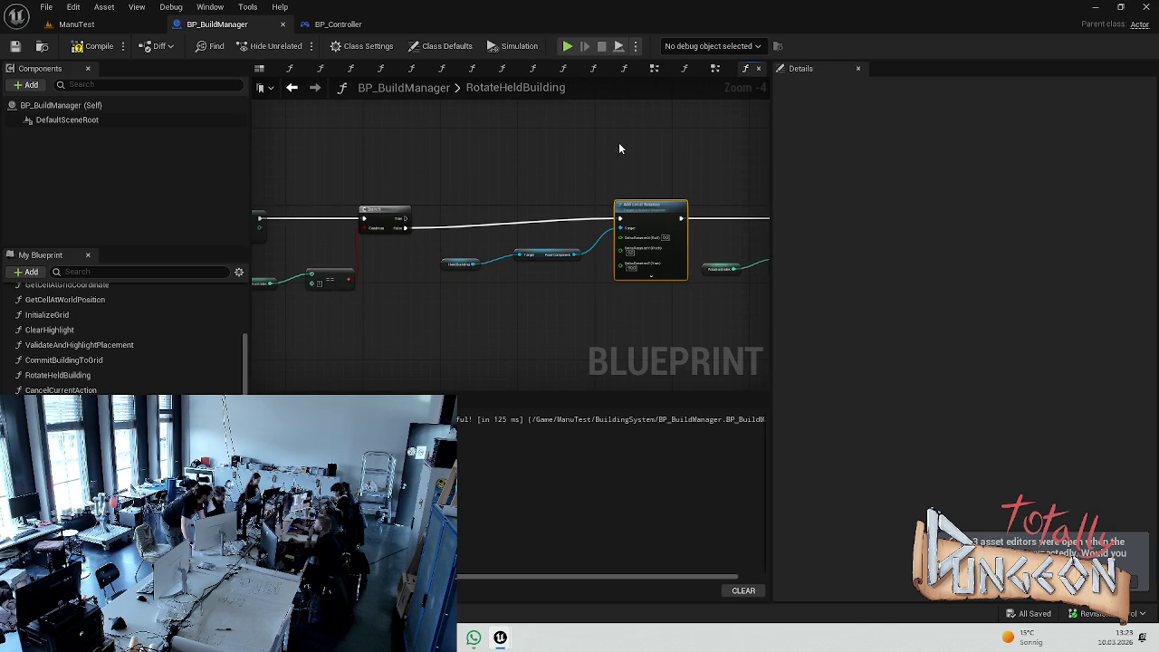
key(ctrl+c)
key(ctrl+v)
drag(576, 254, 615, 132)
scroll(615, 145, up, 4)
click(543, 260)
text(-90)
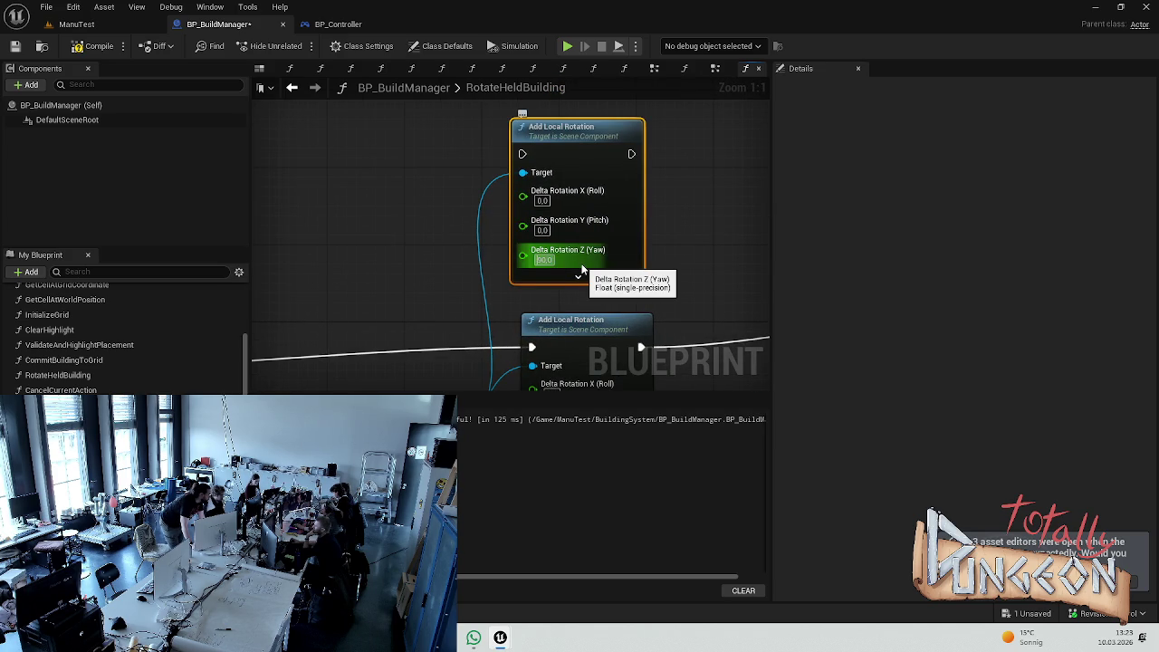
key(Return)
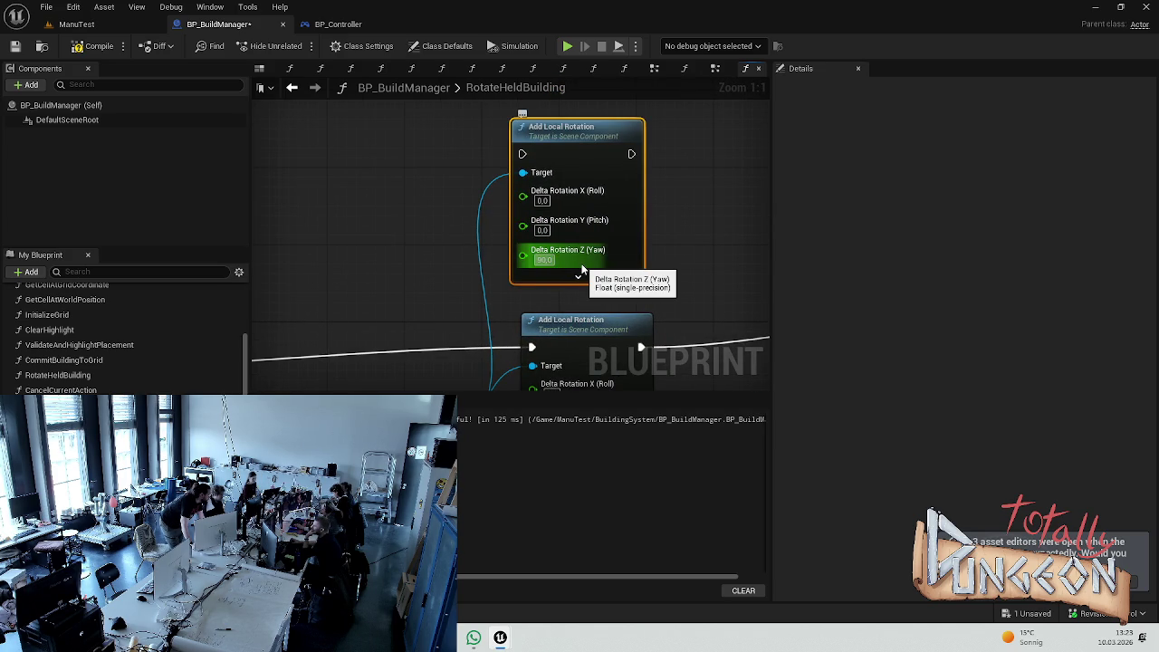
- Align the copied -90 rotation node and save the blueprint
drag(580, 269, 599, 259)
mouse_move(595, 127)
mouse_down()
mouse_move(577, 123)
mouse_move(586, 128)
mouse_up()
click(689, 140)
key(ctrl+s)
scroll(646, 220, down, 2)
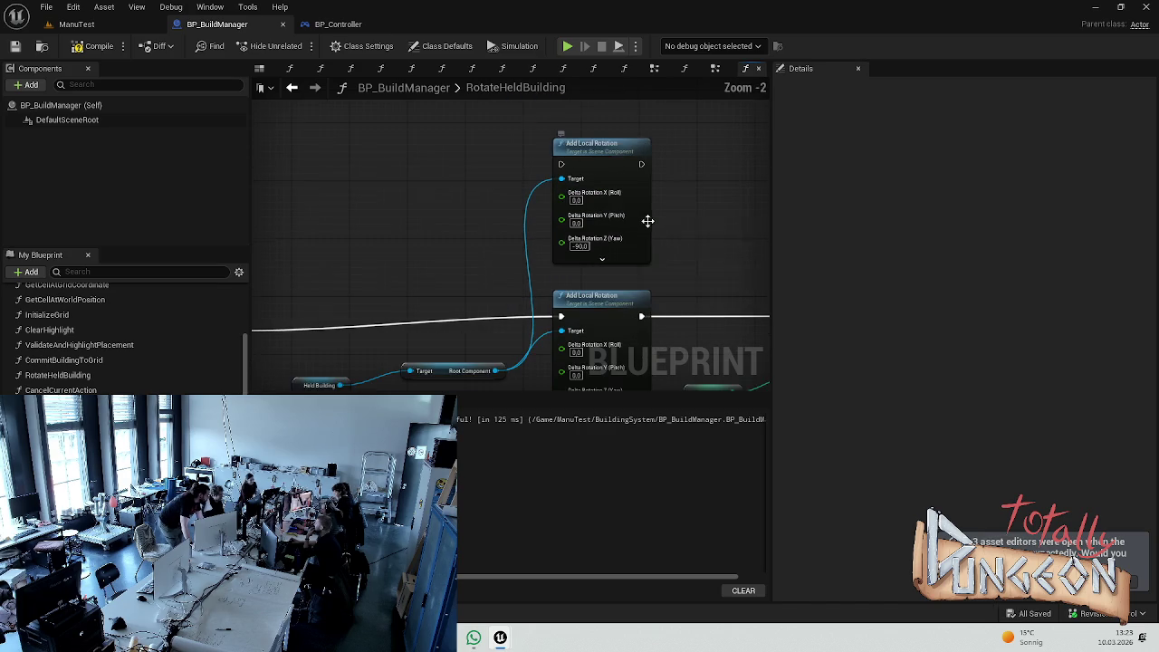
scroll(450, 296, down, 1)
- Connect Branch True to the -90 rotation node and link it onward to the next node
drag(359, 315, 650, 179)
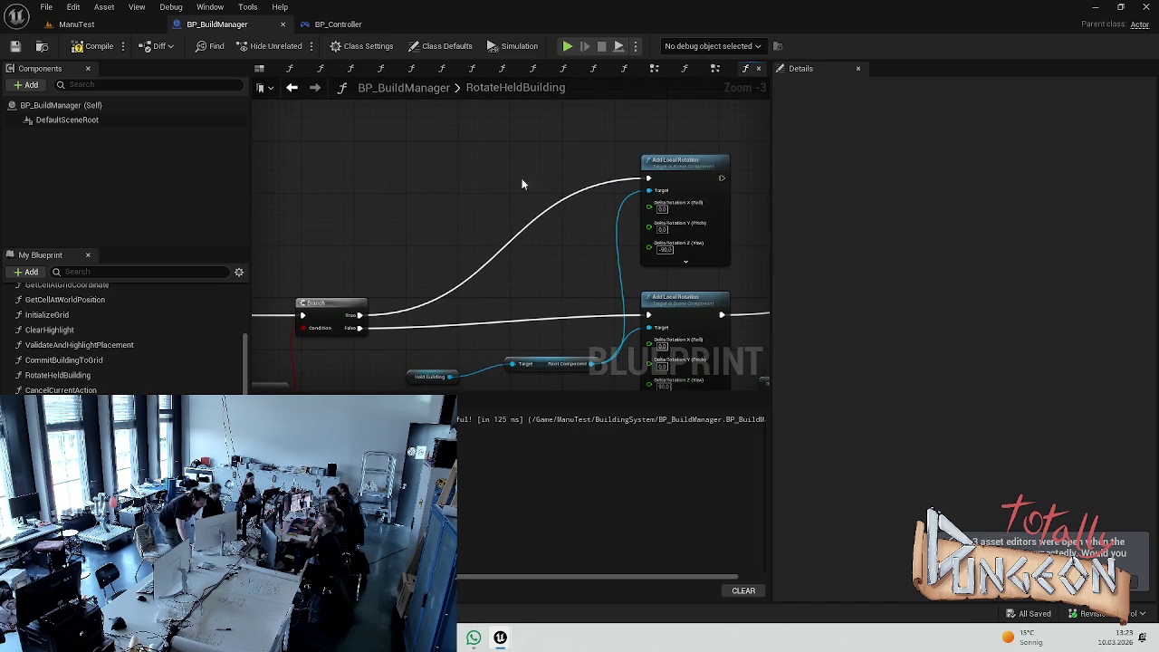
scroll(632, 223, down, 3)
scroll(632, 222, up, 3)
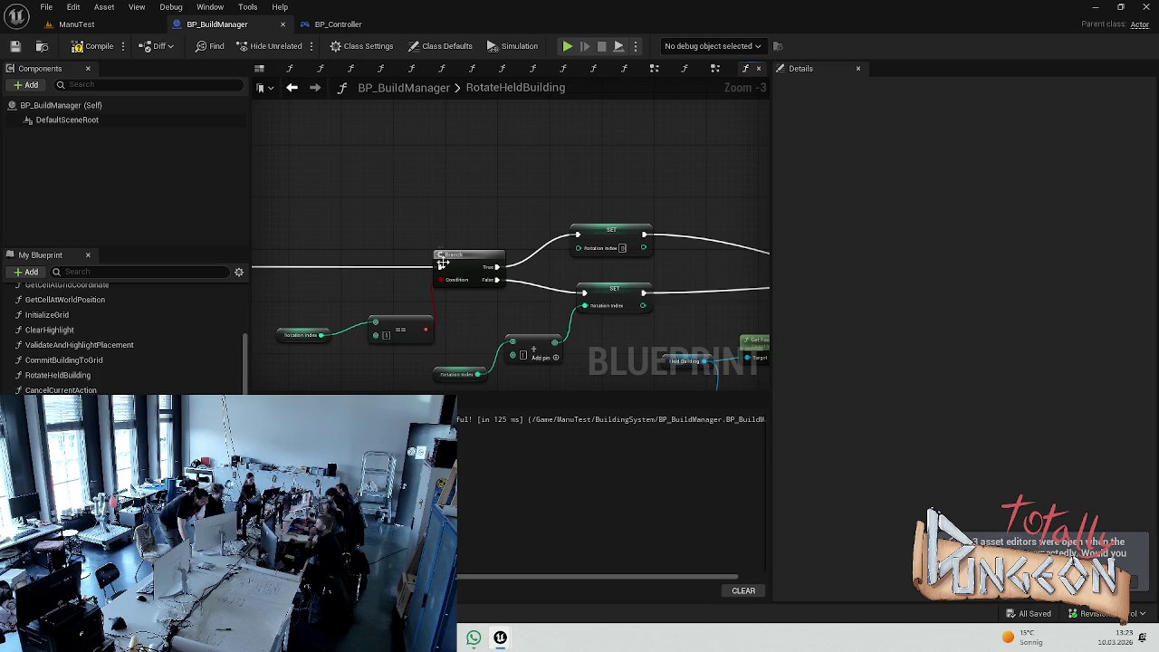
scroll(349, 209, down, 1)
mouse_move(384, 178)
mouse_down()
mouse_move(530, 260)
mouse_move(525, 277)
mouse_up()
scroll(390, 253, down, 1)
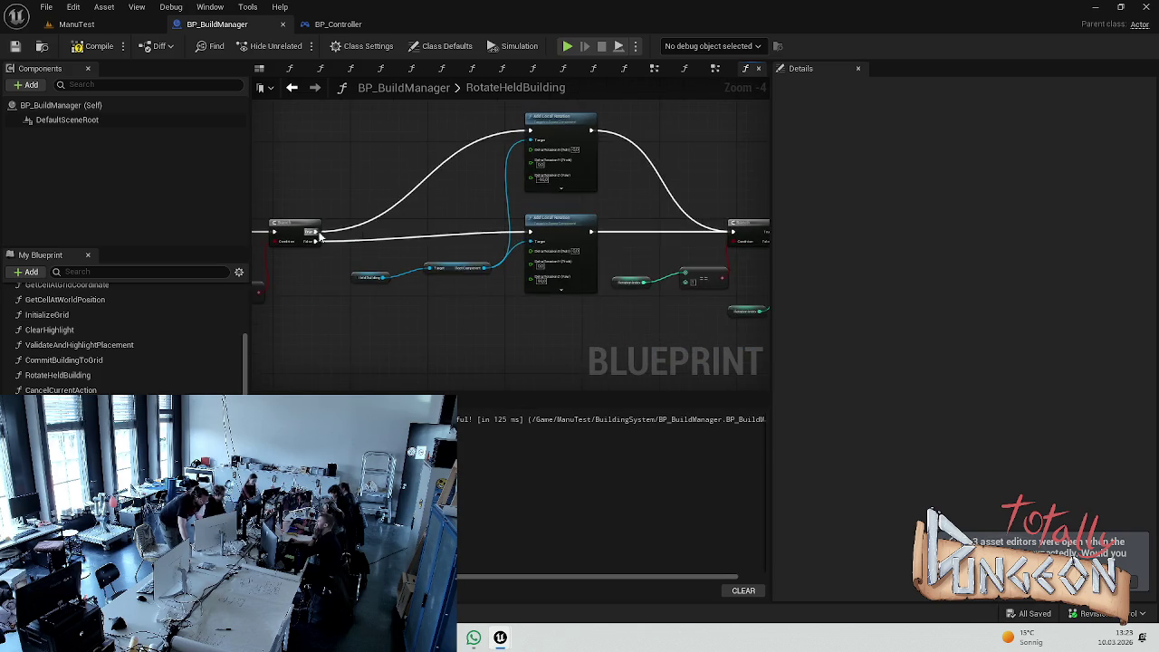
scroll(443, 185, down, 1)
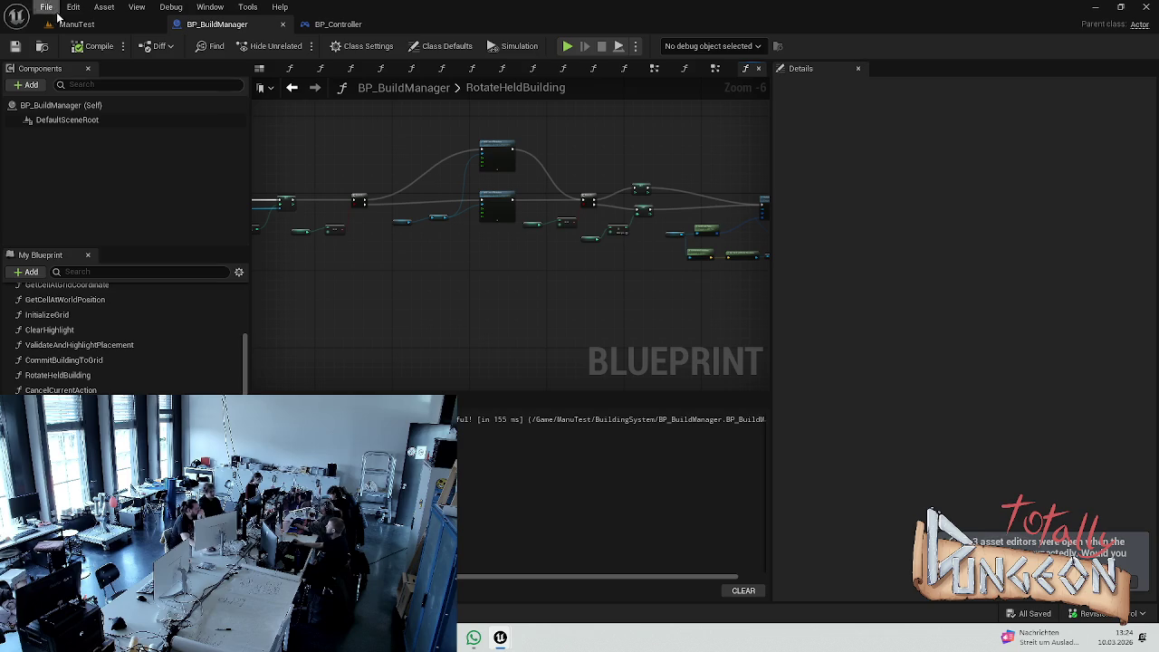
- Nudge the Validate and Highlight Placement node and save the blueprint
scroll(499, 219, up, 6)
scroll(499, 225, down, 8)
scroll(490, 231, up, 8)
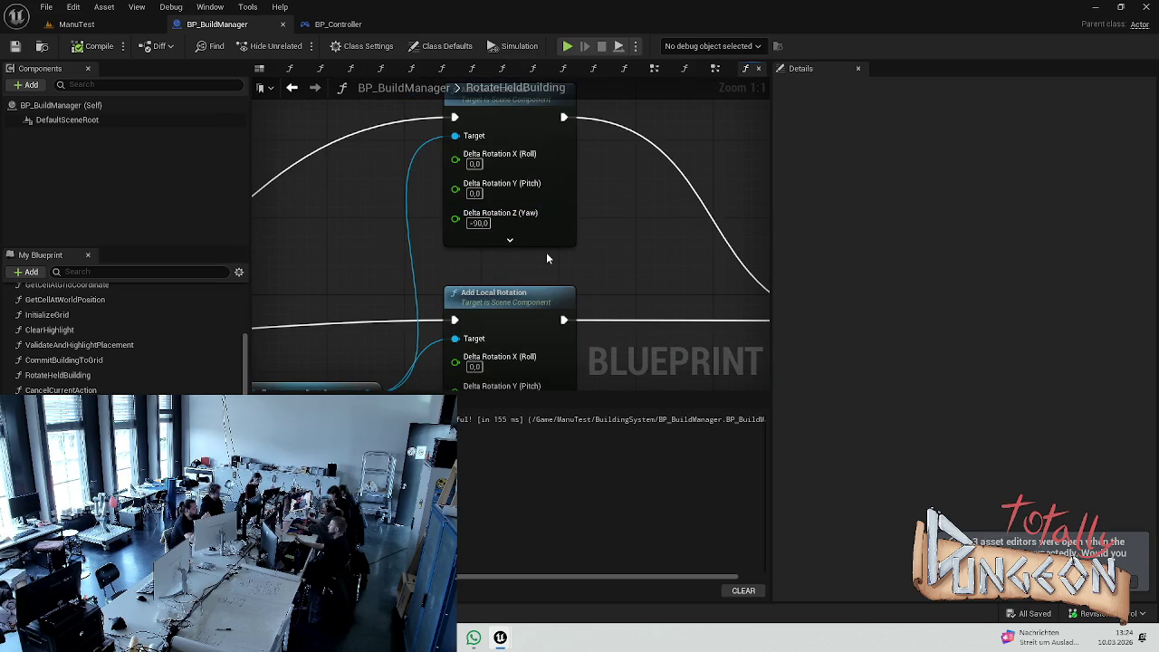
scroll(602, 230, down, 7)
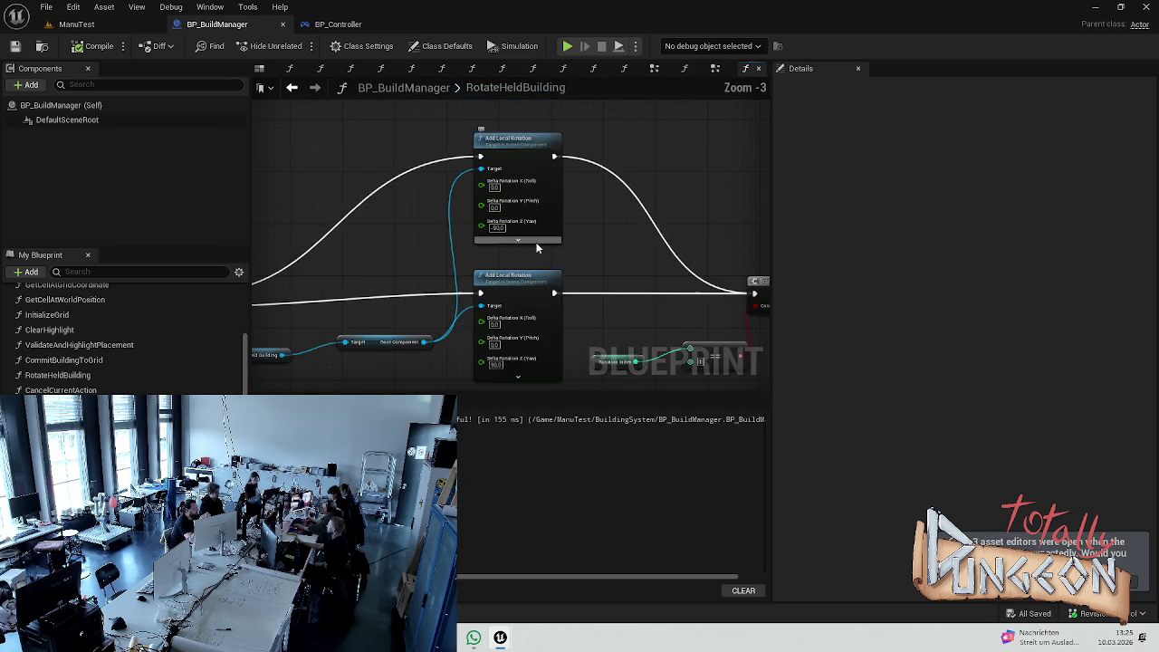
scroll(551, 184, up, 5)
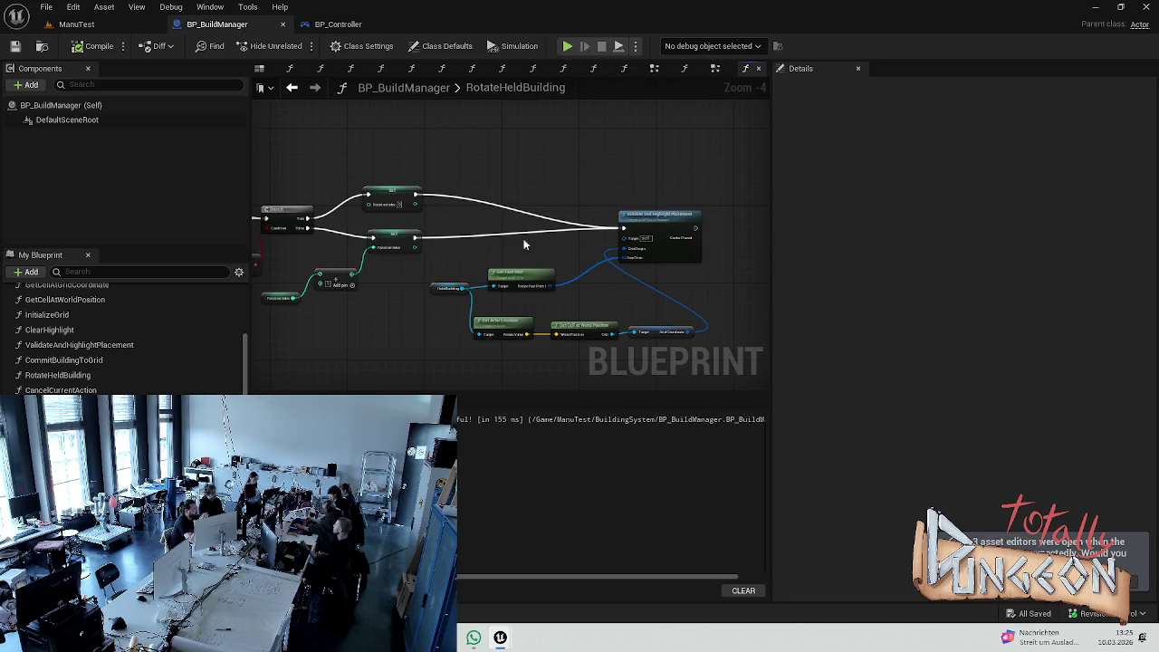
drag(656, 259, 660, 268)
click(453, 241)
key(ctrl+s)
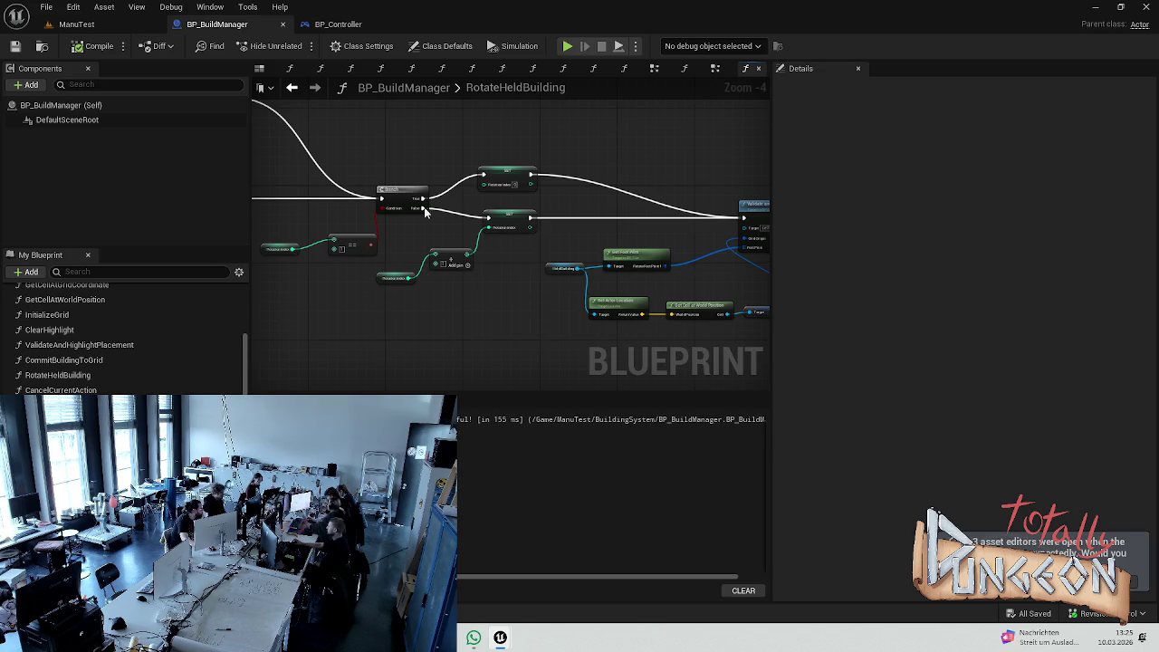
- Compile BP_BuildManager and pan across RotateHeldBuilding from the entry node to the modulo 360 node
click(98, 46)
mouse_move(301, 150)
mouse_down()
mouse_move(486, 207)
mouse_move(720, 210)
mouse_up()
scroll(634, 263, up, 4)
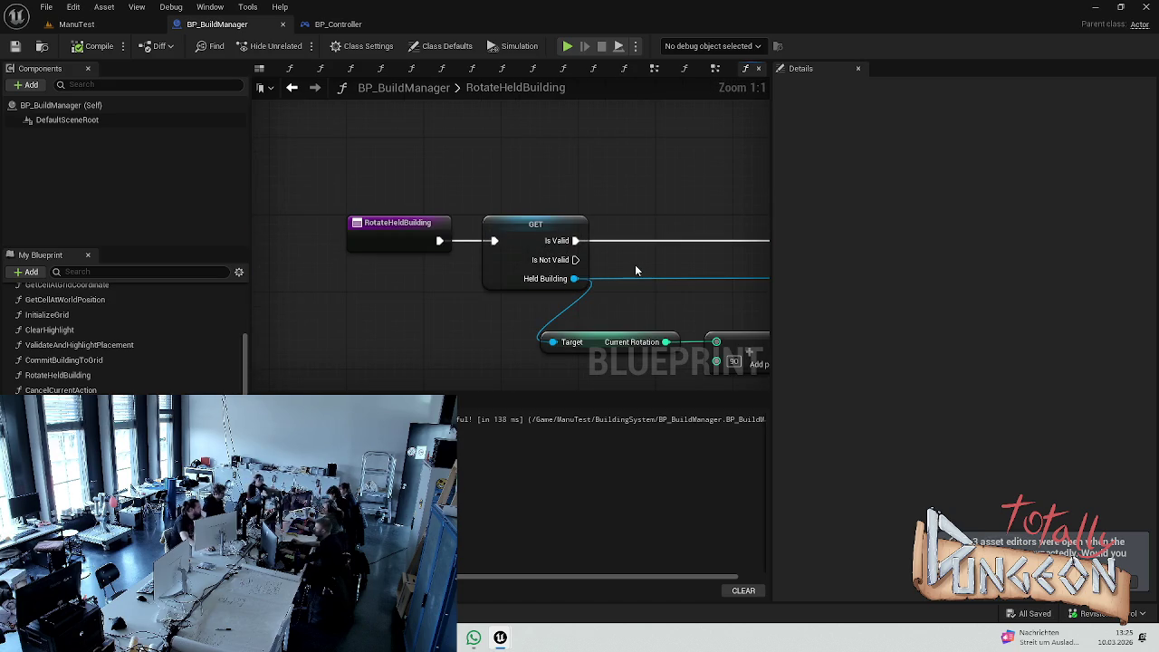
scroll(631, 261, down, 2)
drag(734, 255, 640, 189)
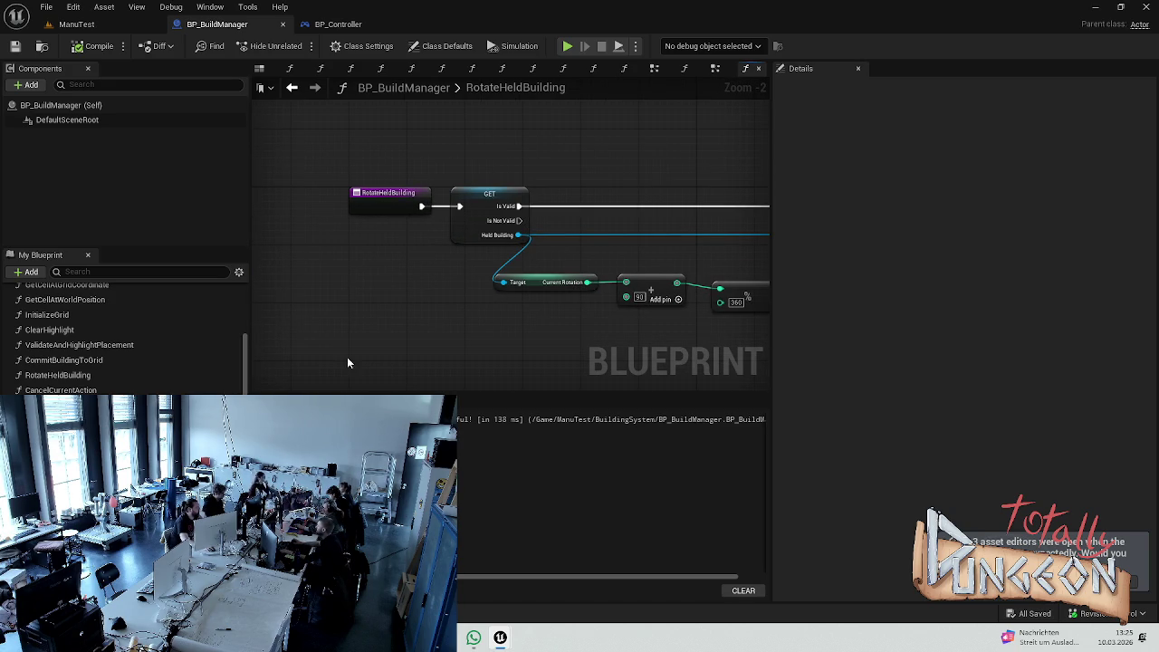
mouse_move(650, 290)
mouse_down()
mouse_move(378, 310)
mouse_move(561, 284)
mouse_move(432, 311)
mouse_up()
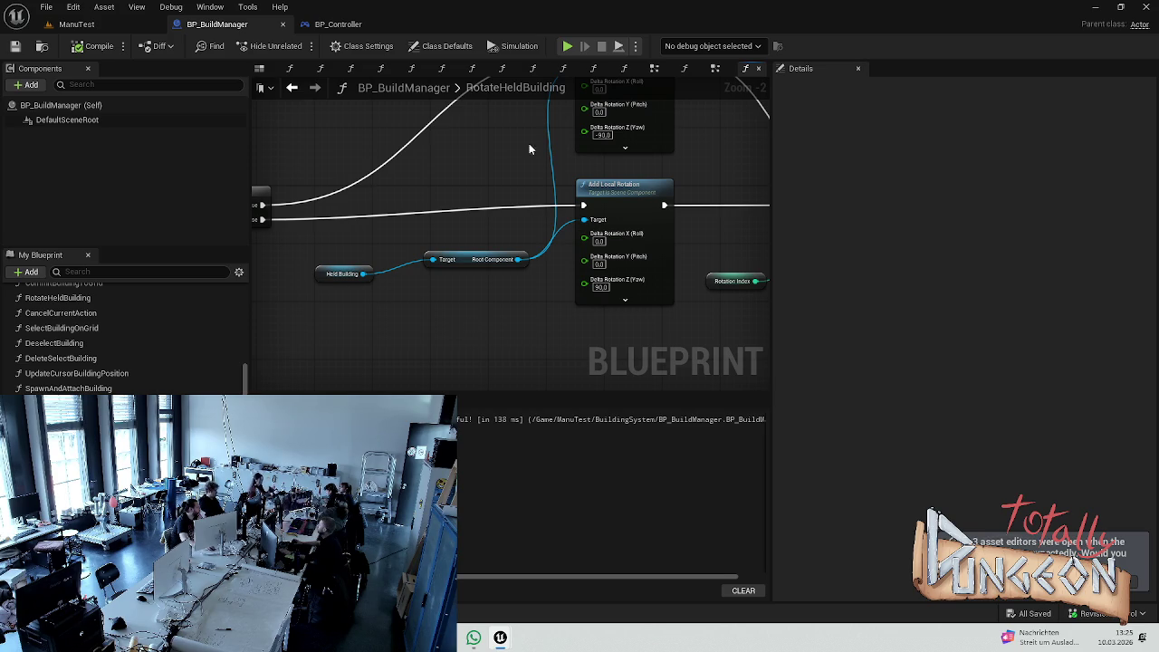
- Play-test the ManuTest level, moving the camera forward across the building grid, then stop
click(76, 24)
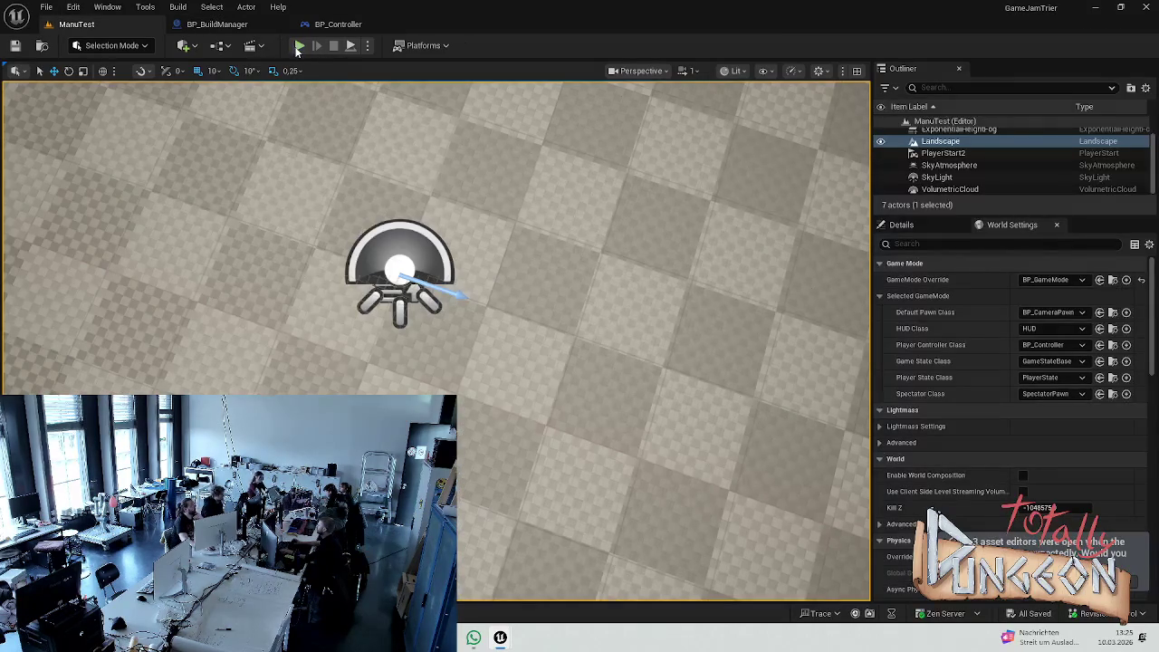
click(299, 45)
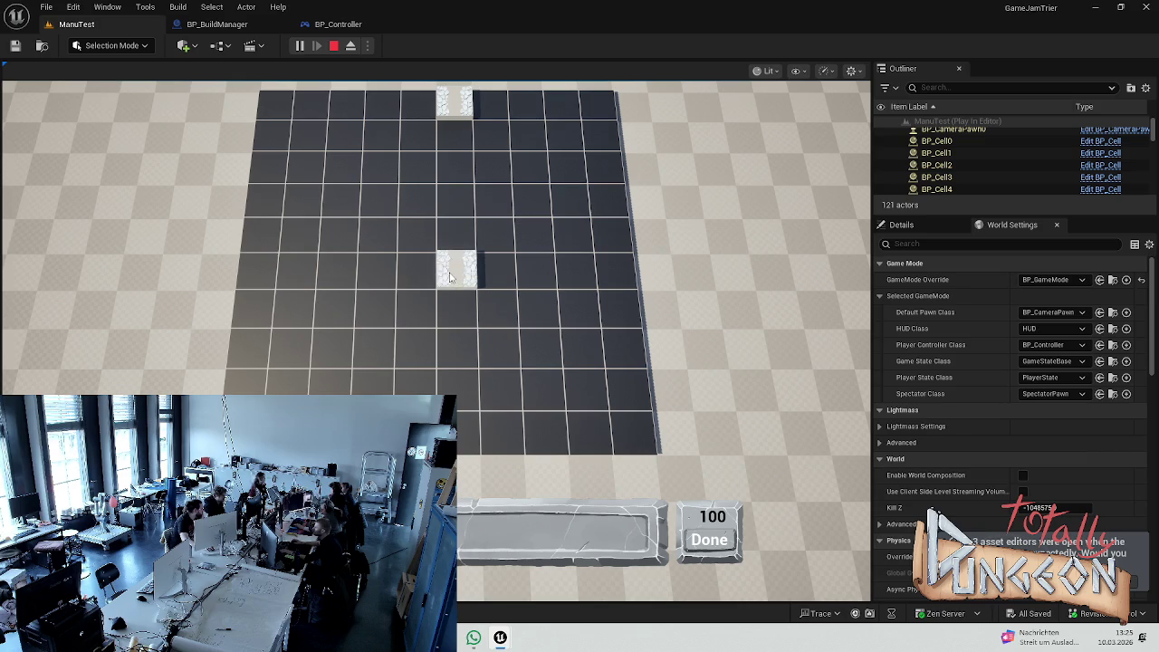
key(w)
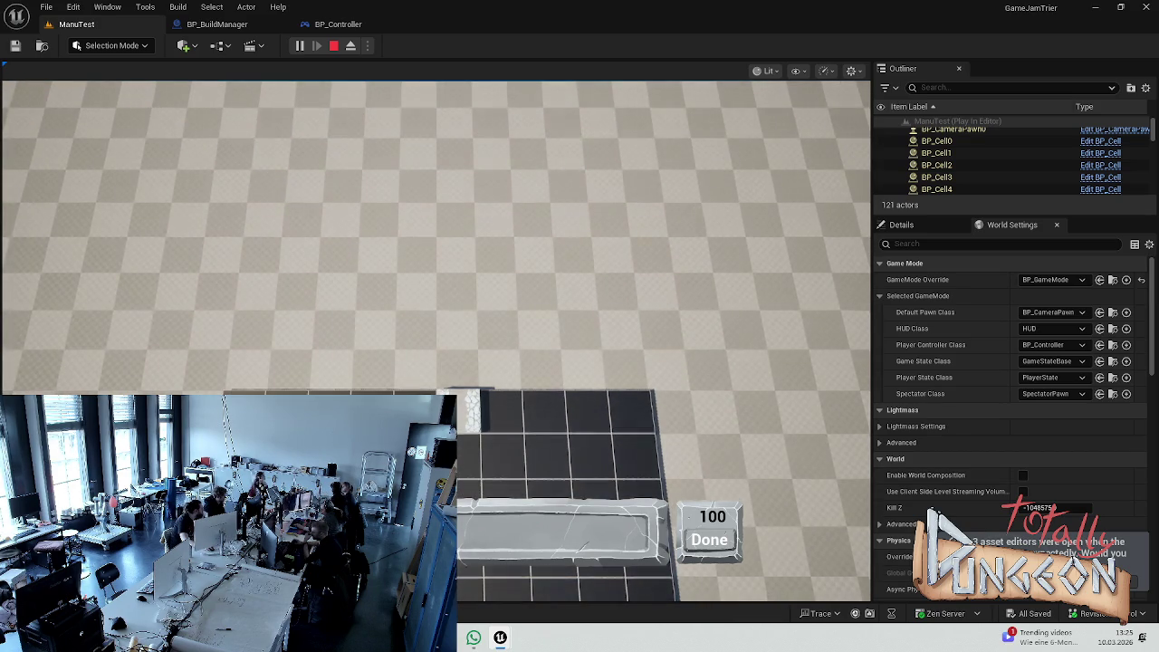
key(Escape)
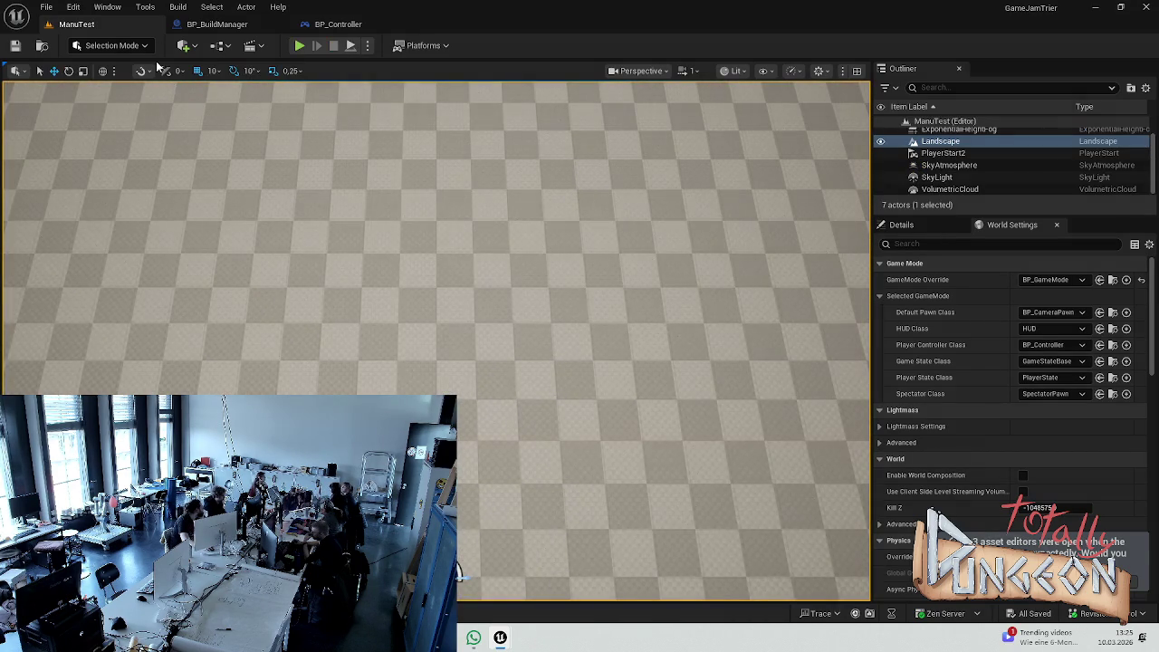
click(338, 24)
- Return to BP_BuildManager's RotateHeldBuilding graph and zoom around the Validate and Highlight Placement node
double_click(507, 207)
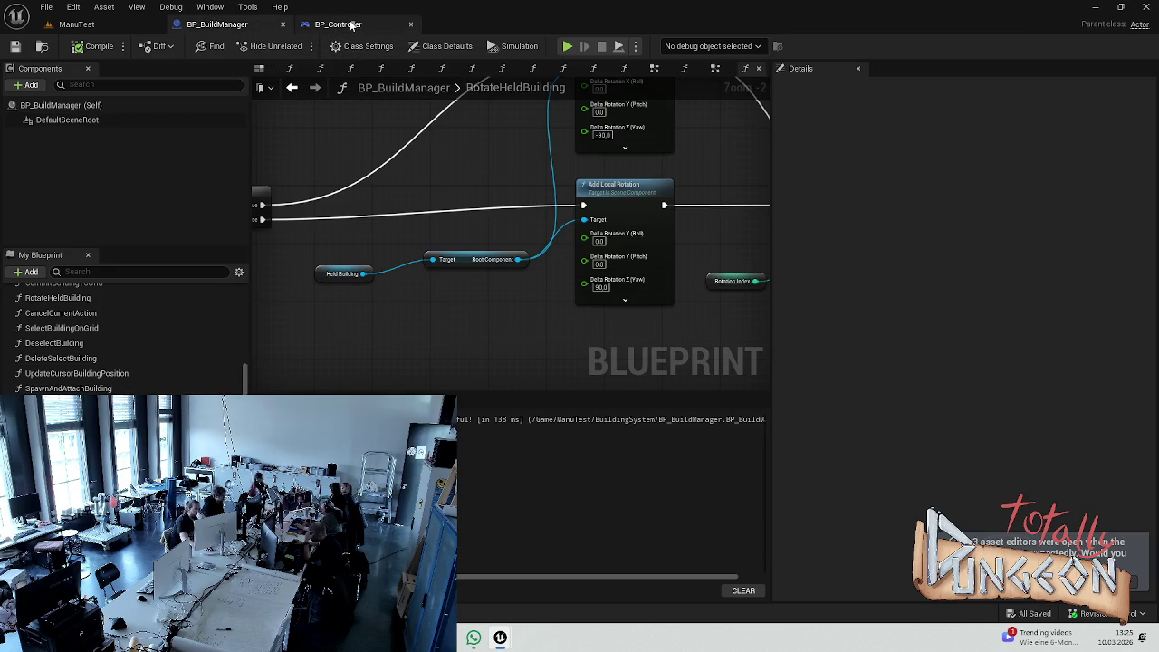
click(338, 25)
click(77, 25)
click(253, 24)
scroll(548, 207, down, 4)
scroll(561, 221, up, 1)
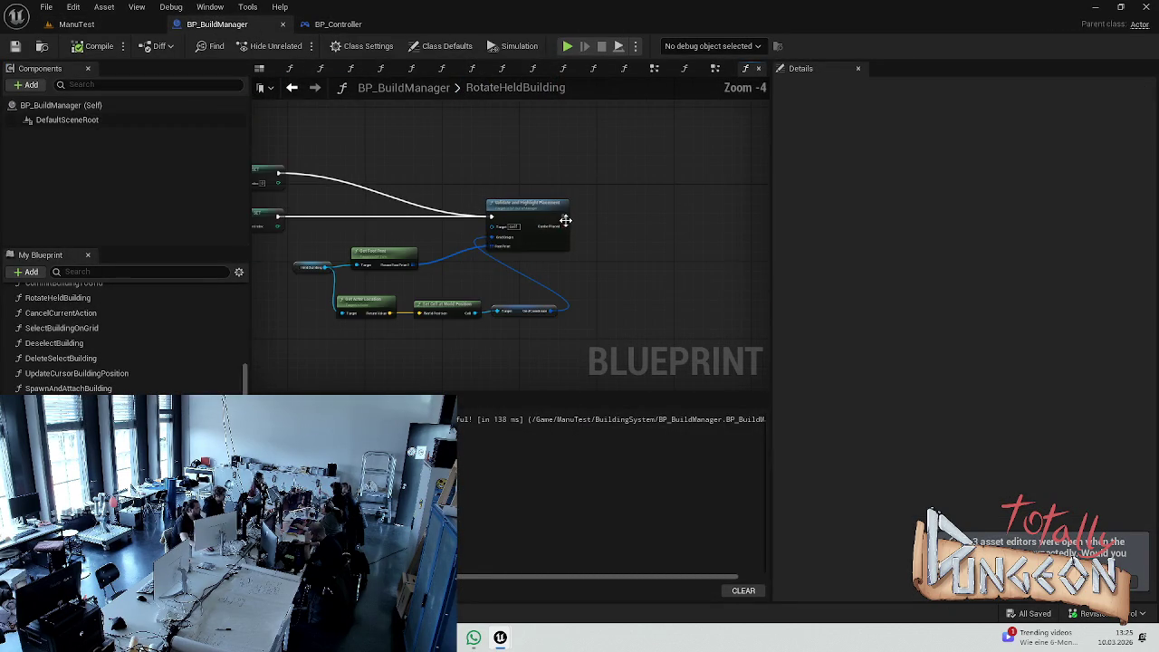
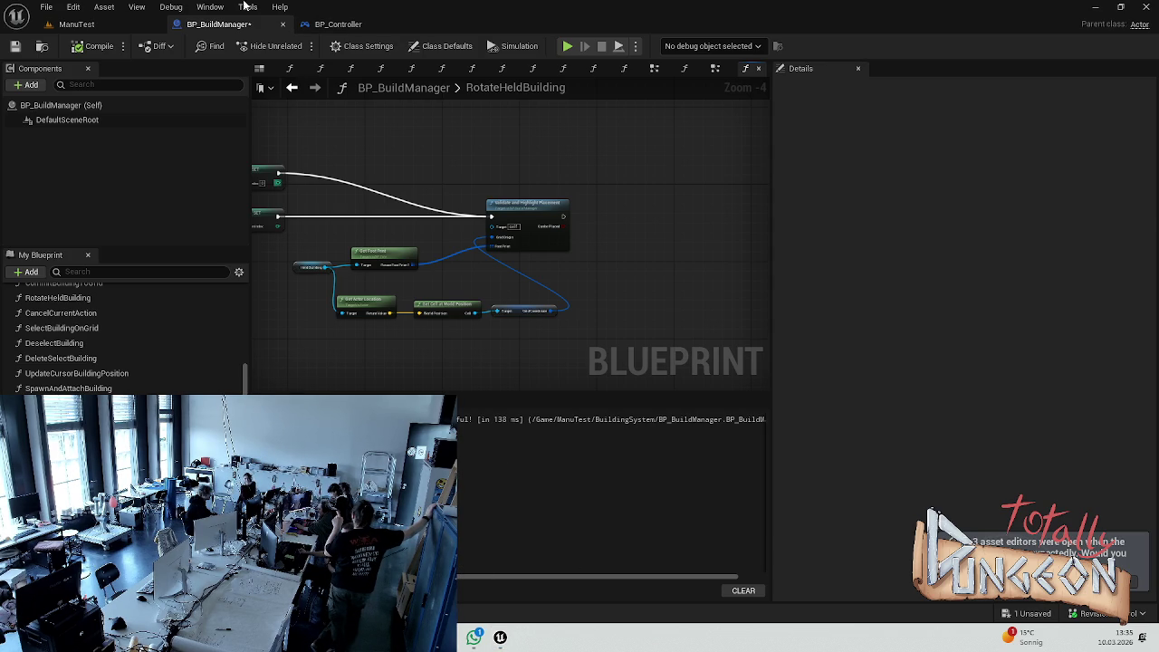
- Play the ManuTest level in the editor to show the grid of build cells
click(76, 24)
click(300, 45)
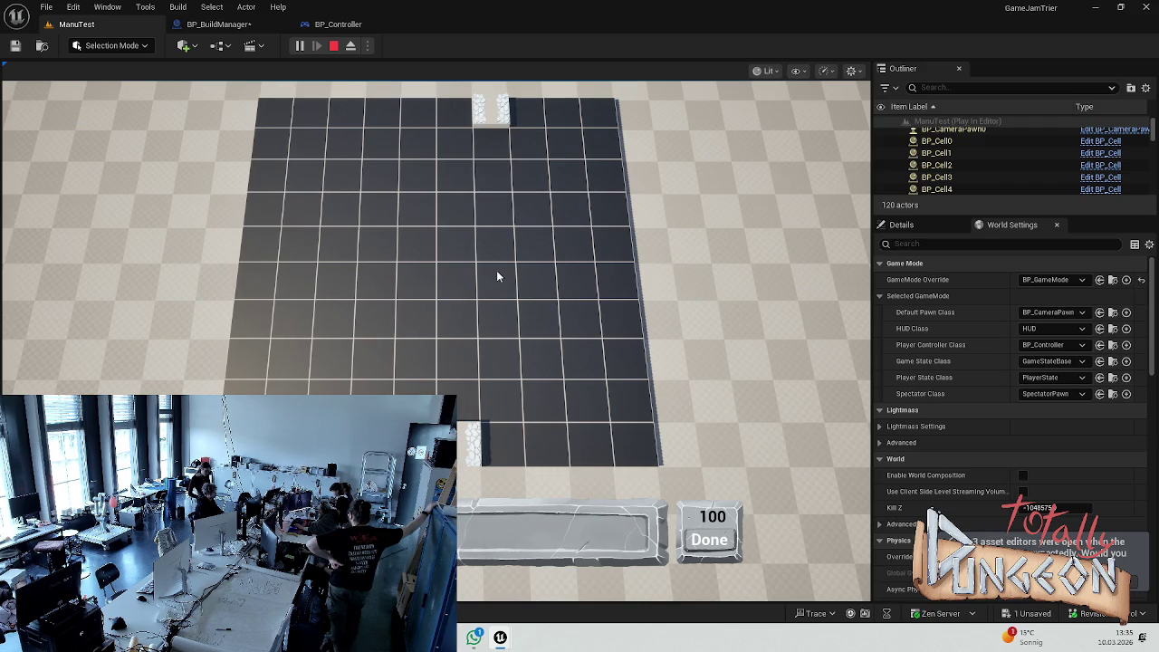
- Stop the Play In Editor session and return to the ManuTest editor view
key(Escape)
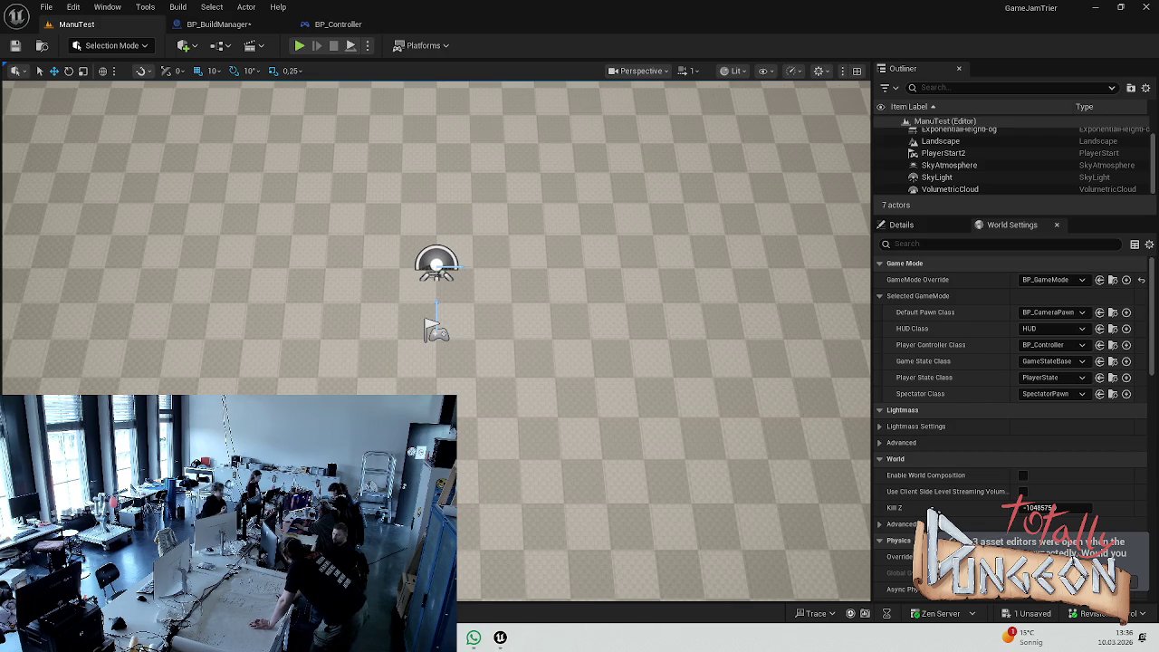
- Return to the BP_BuildManager blueprint and save it
click(219, 24)
scroll(592, 238, up, 2)
key(ctrl+s)
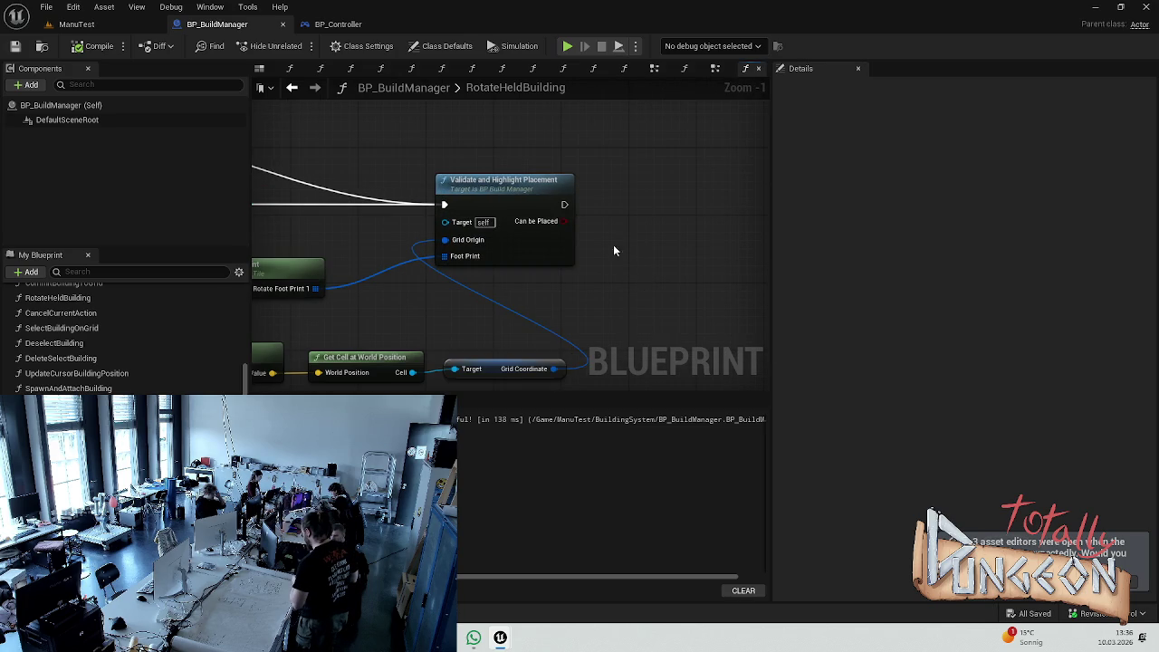
- Inspect the grid coordinate and rotated footprint wiring into Validate and Highlight Placement
drag(614, 250, 588, 218)
scroll(418, 261, down, 1)
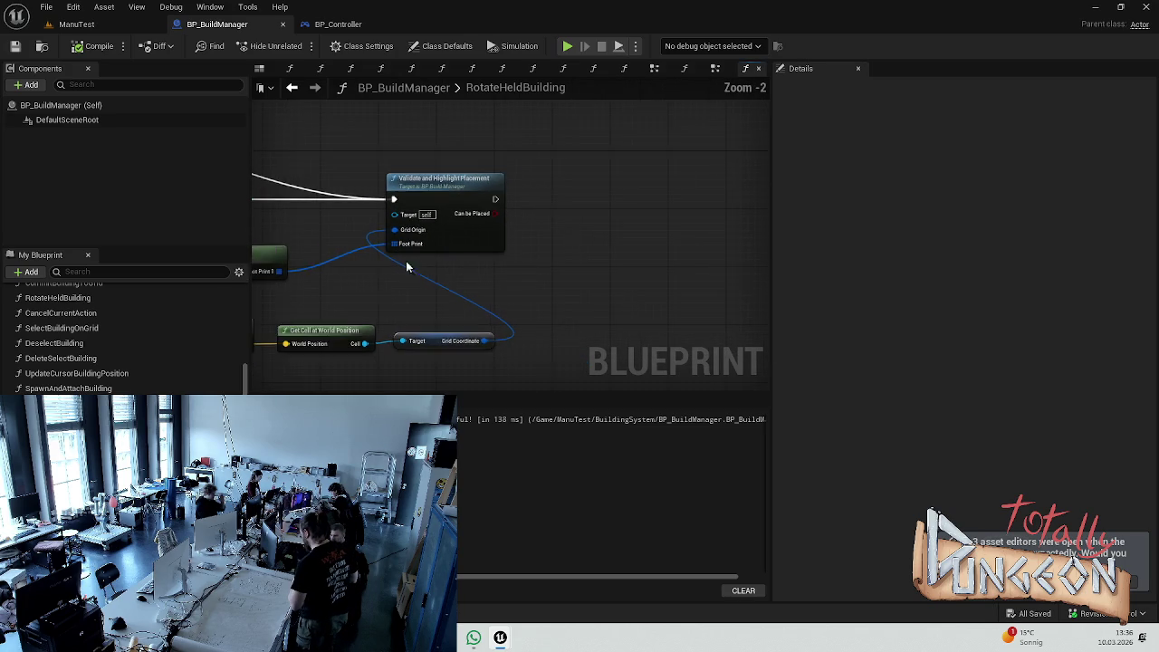
drag(418, 261, 621, 245)
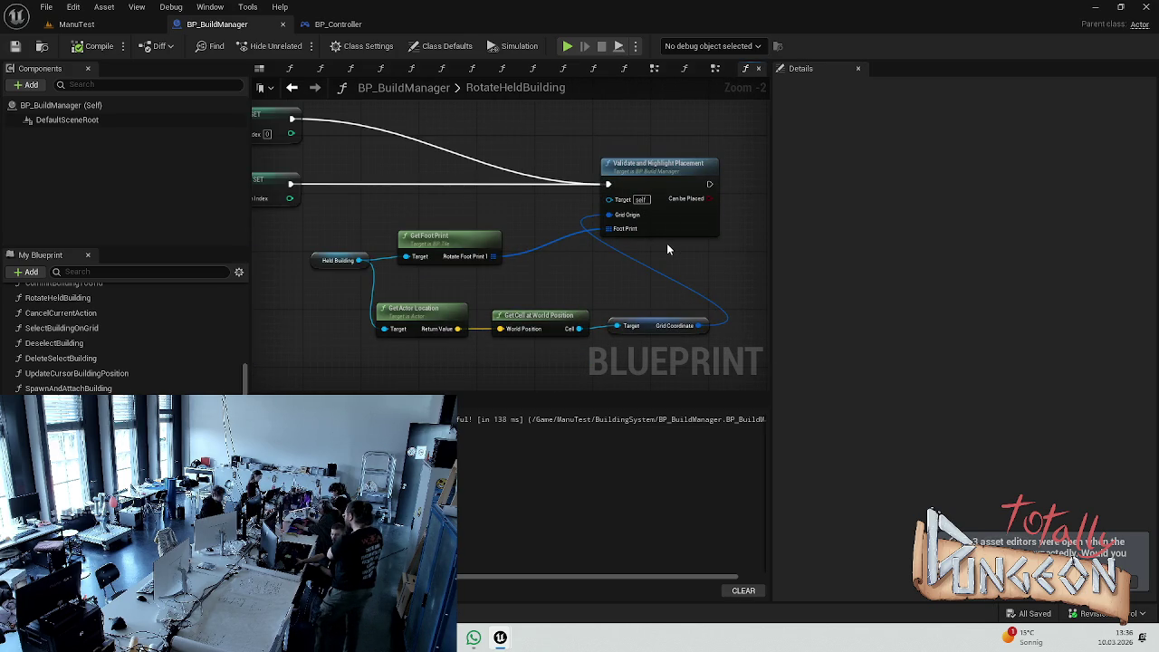
scroll(576, 252, down, 3)
drag(576, 252, 361, 261)
scroll(541, 262, up, 3)
scroll(492, 273, down, 2)
scroll(516, 236, up, 3)
scroll(363, 235, up, 1)
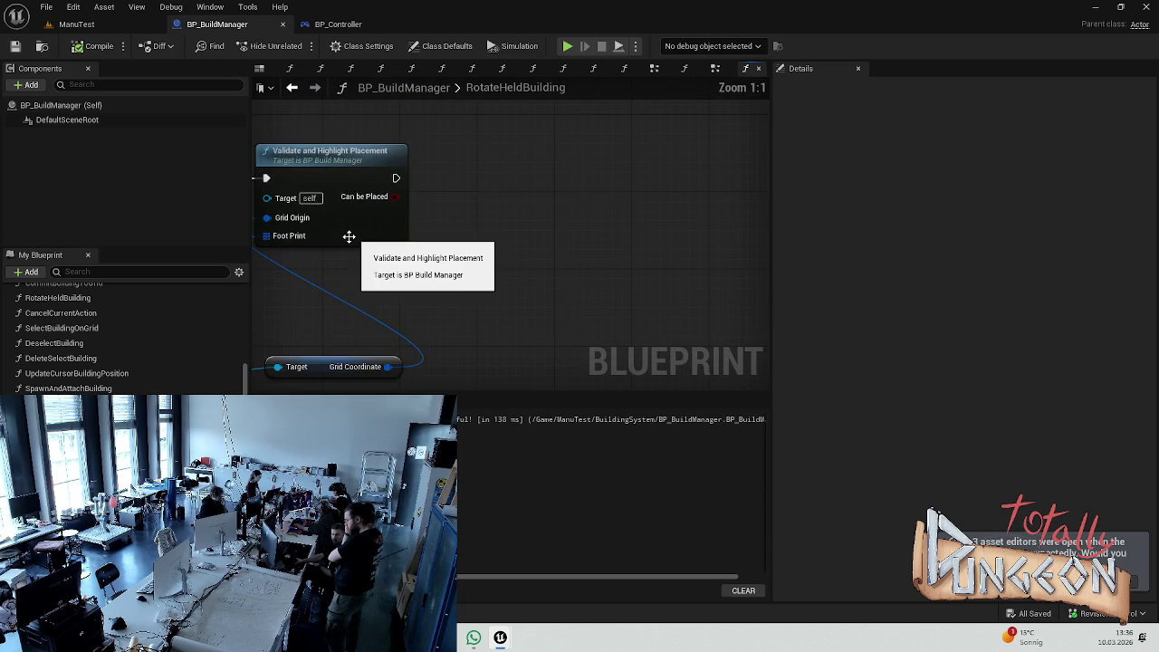
scroll(354, 238, down, 1)
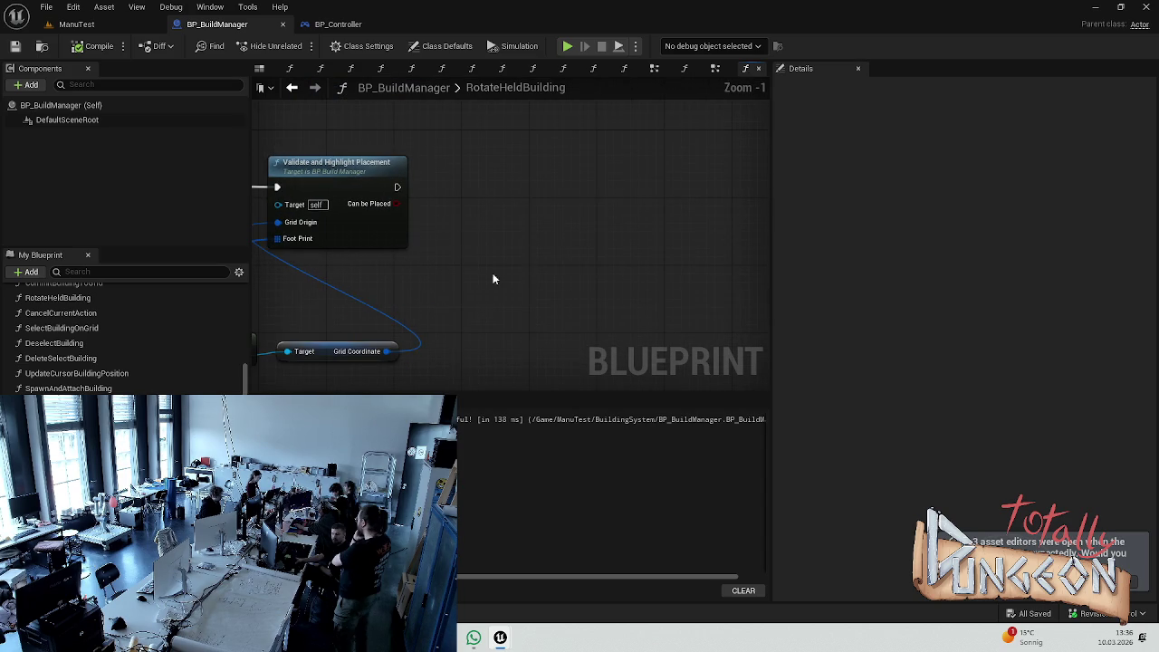
drag(510, 272, 533, 267)
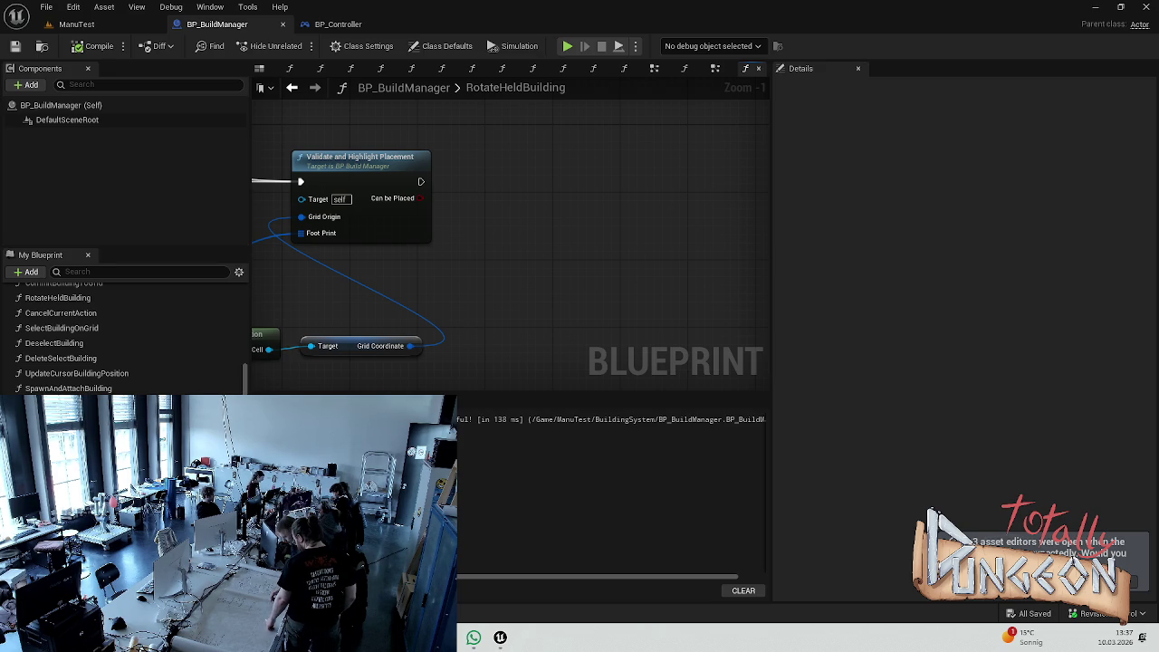
drag(468, 266, 572, 238)
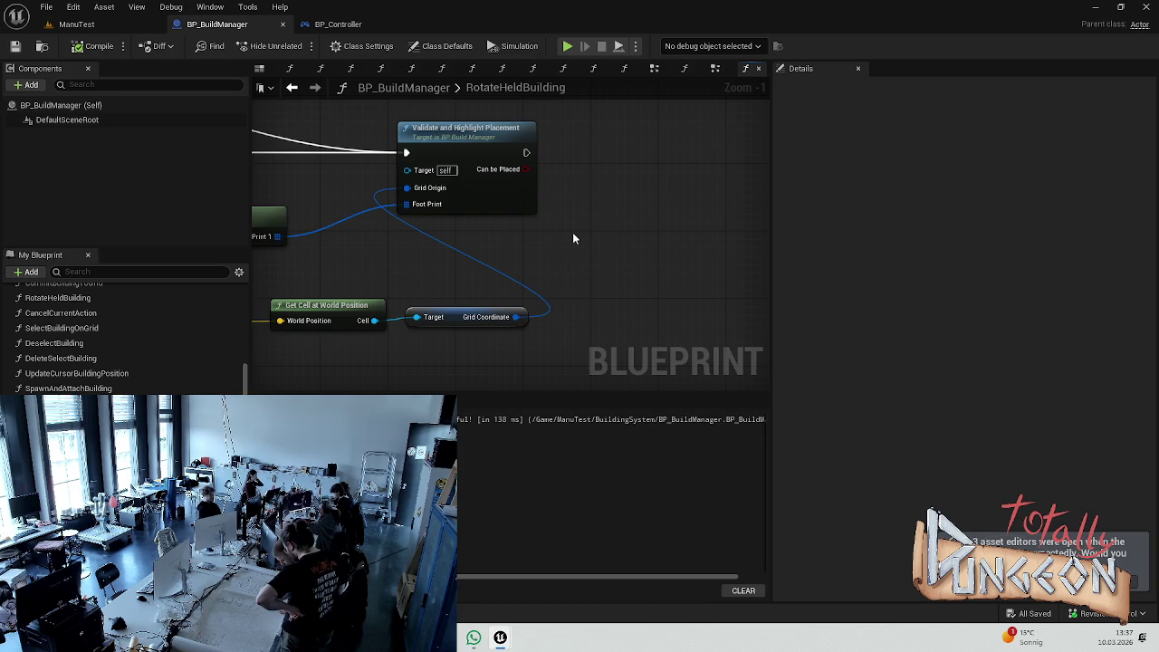
key(ctrl+z)
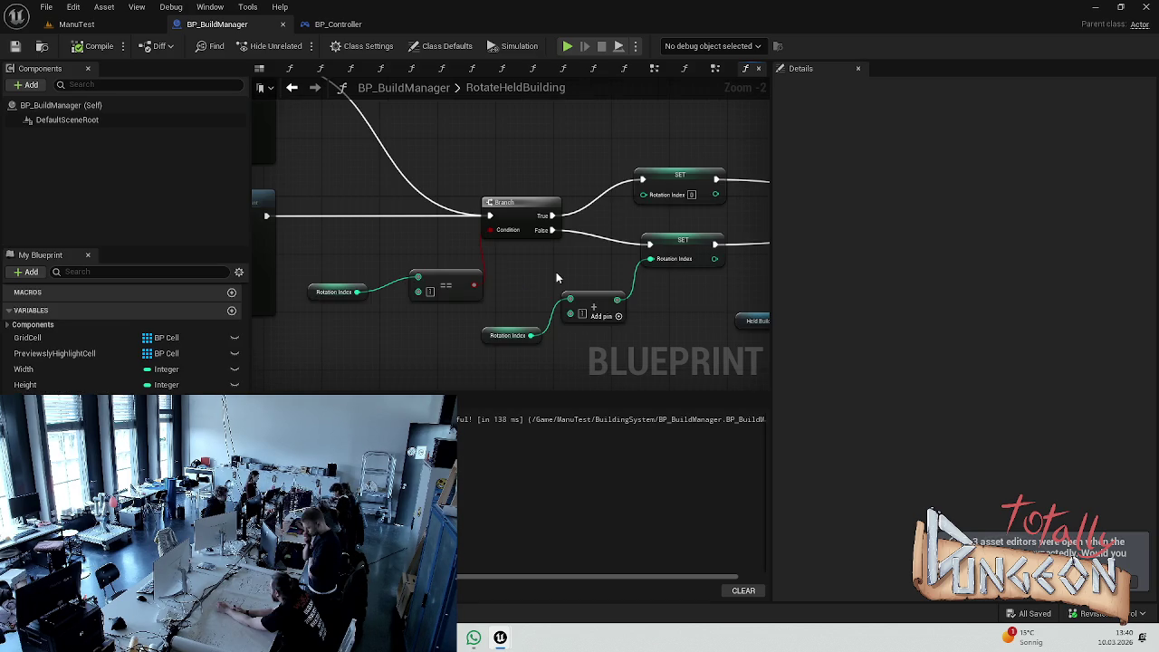
- Check that the branch's SET nodes reset or increment Rotation Index, an Integer defaulting to 0
mouse_move(387, 261)
mouse_down()
mouse_move(641, 333)
mouse_move(324, 280)
mouse_up()
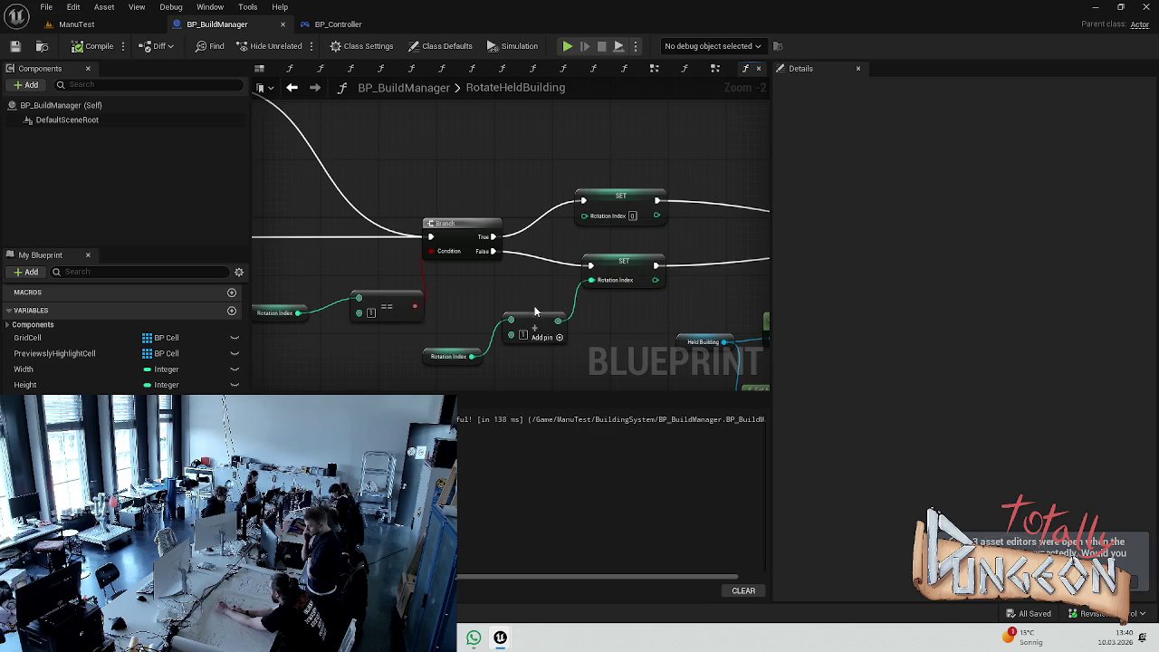
drag(531, 310, 501, 301)
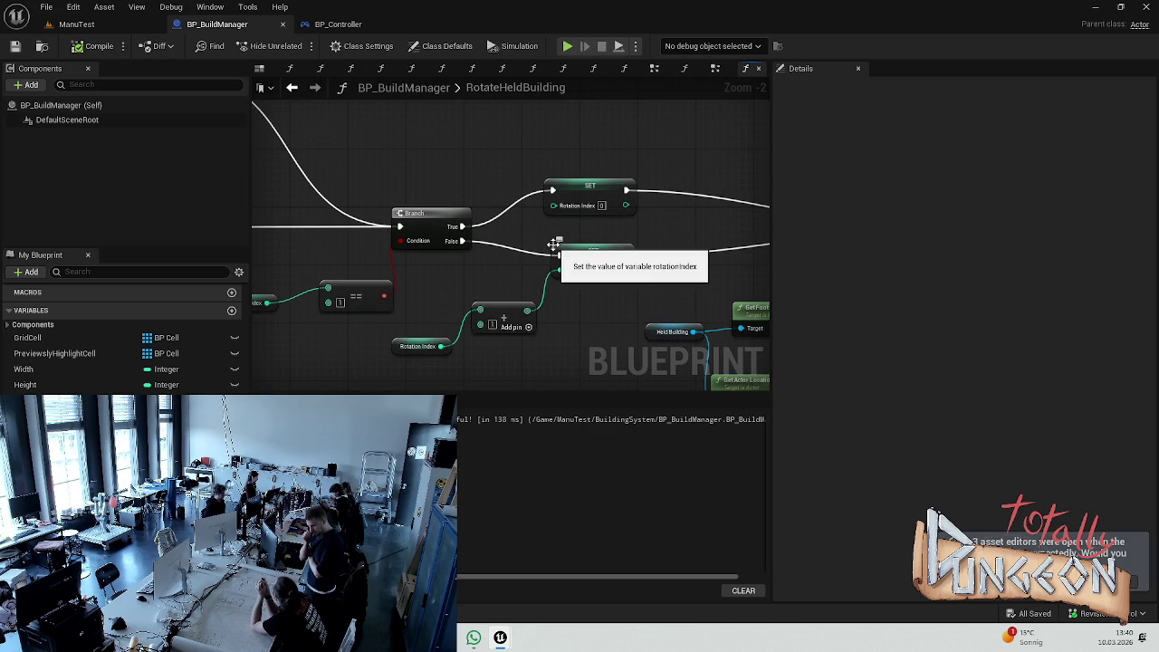
mouse_move(509, 214)
mouse_down()
mouse_move(497, 250)
mouse_move(403, 232)
mouse_move(417, 286)
mouse_up()
click(417, 286)
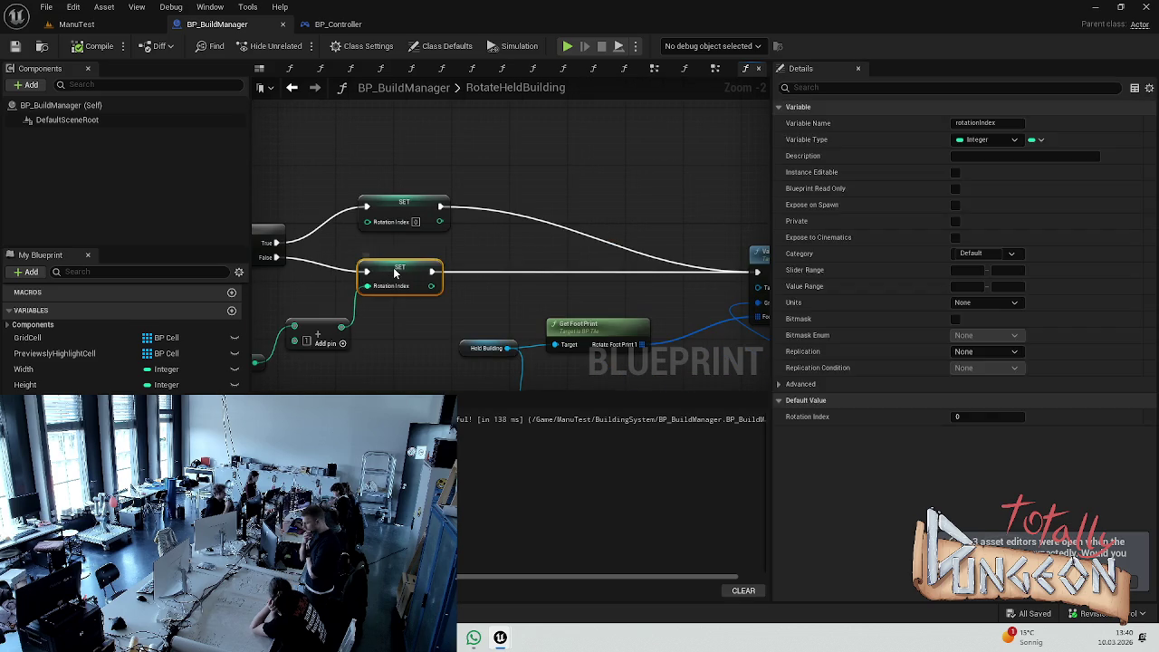
click(482, 238)
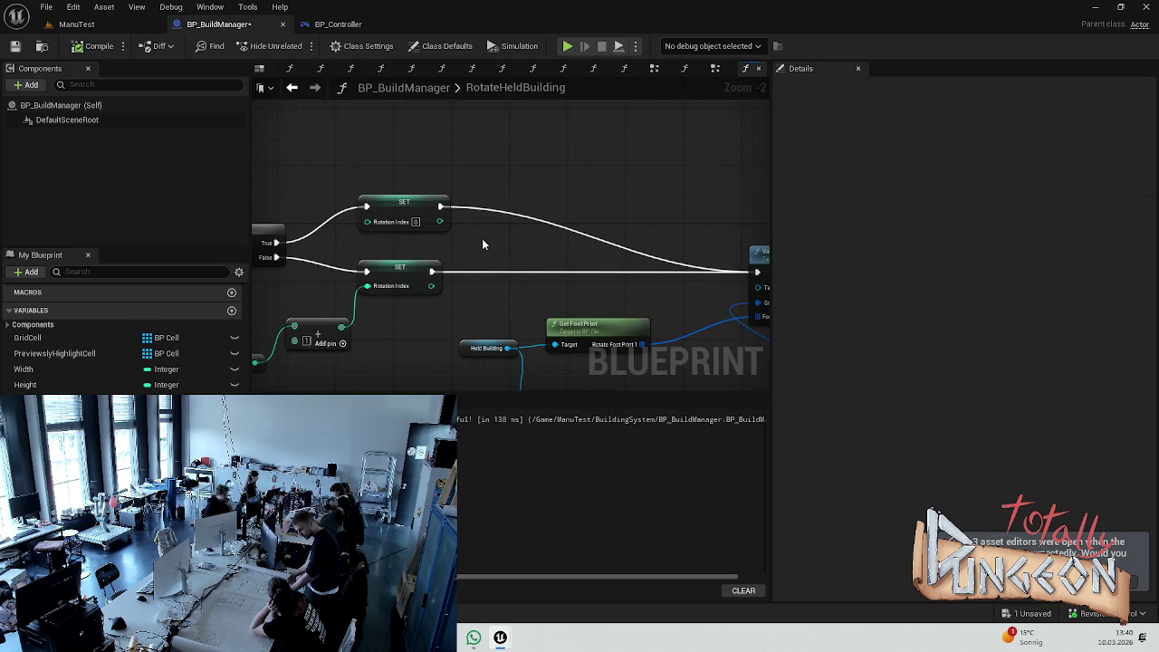